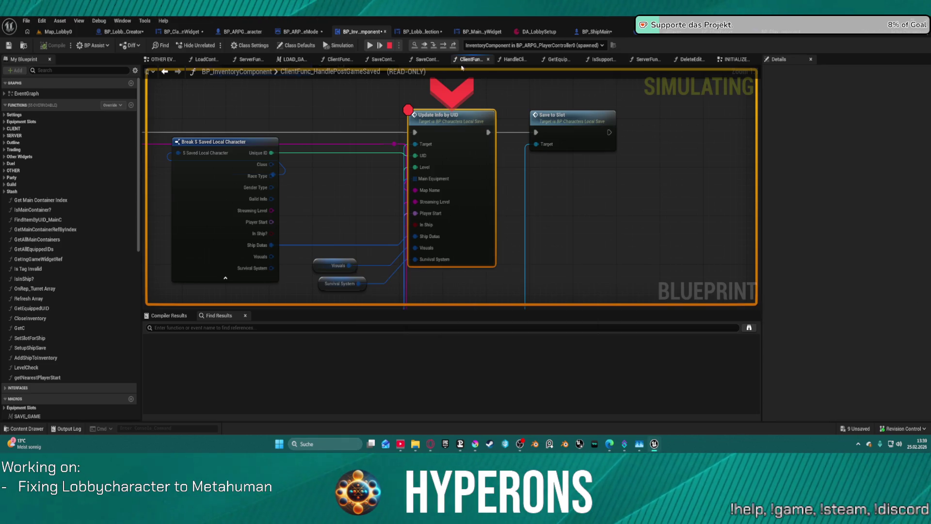
# - Step into the UpdateInfoByUID function and pan the graph to inspect its nodes and Visuals pin
pyautogui.click(434, 47)
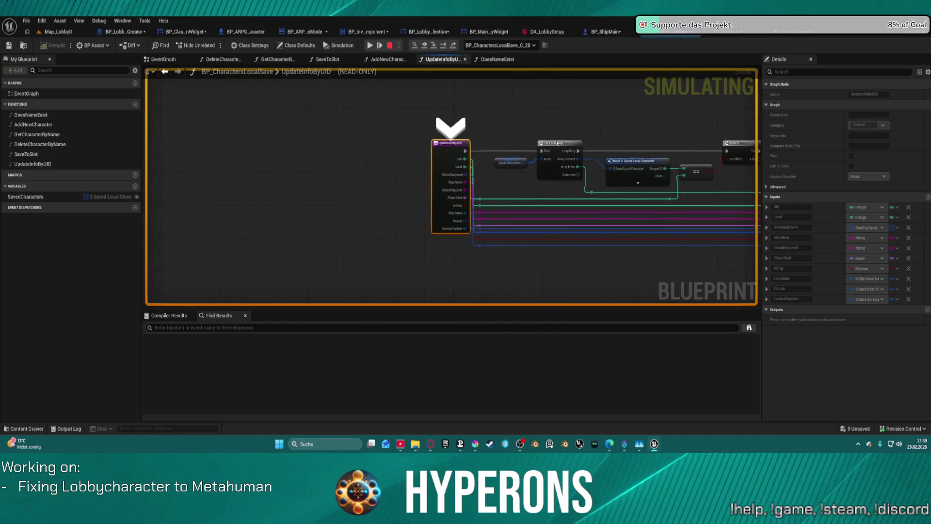
pyautogui.moveTo(479, 225); pyautogui.dragTo(280, 177)
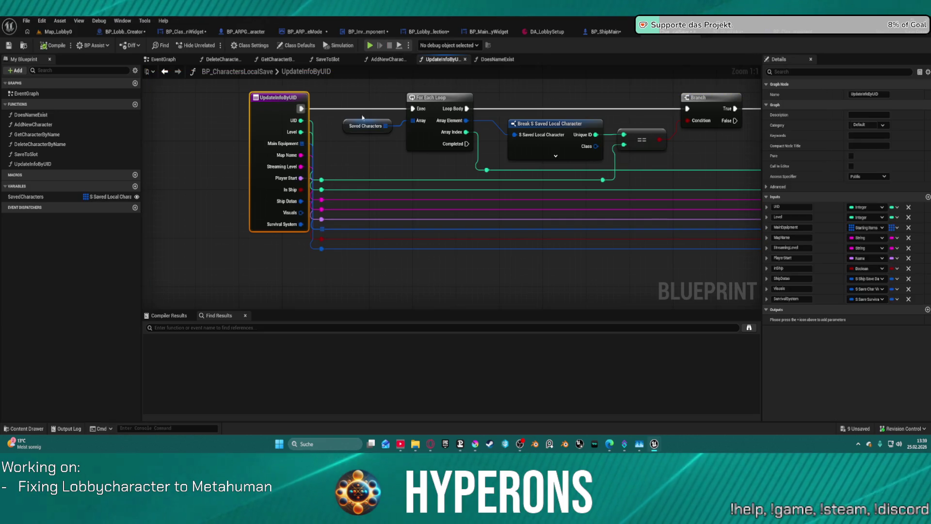
pyautogui.moveTo(301, 212)
pyautogui.mouseDown()
pyautogui.moveTo(661, 237)
pyautogui.moveTo(679, 228)
pyautogui.moveTo(485, 194)
pyautogui.moveTo(456, 215)
pyautogui.mouseUp()
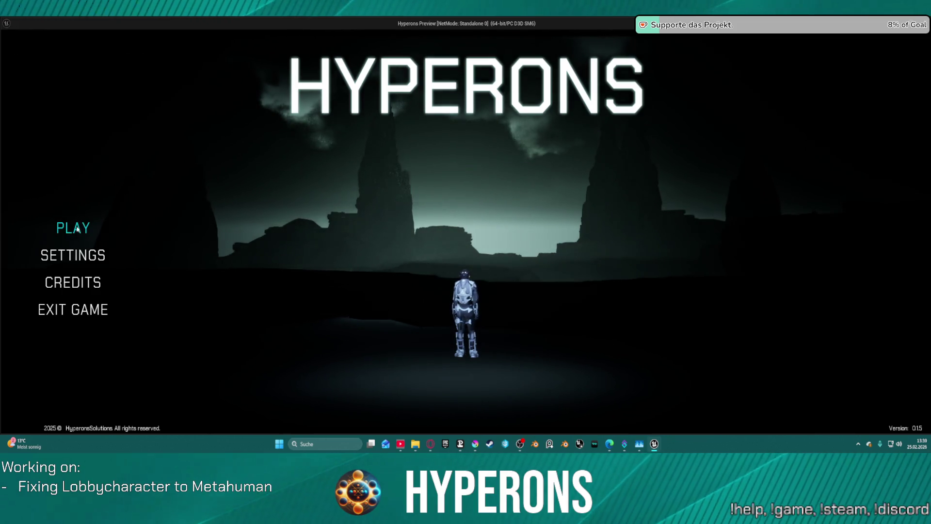
# - Delete the old test character from character selection and start creating a new one
pyautogui.click(77, 229)
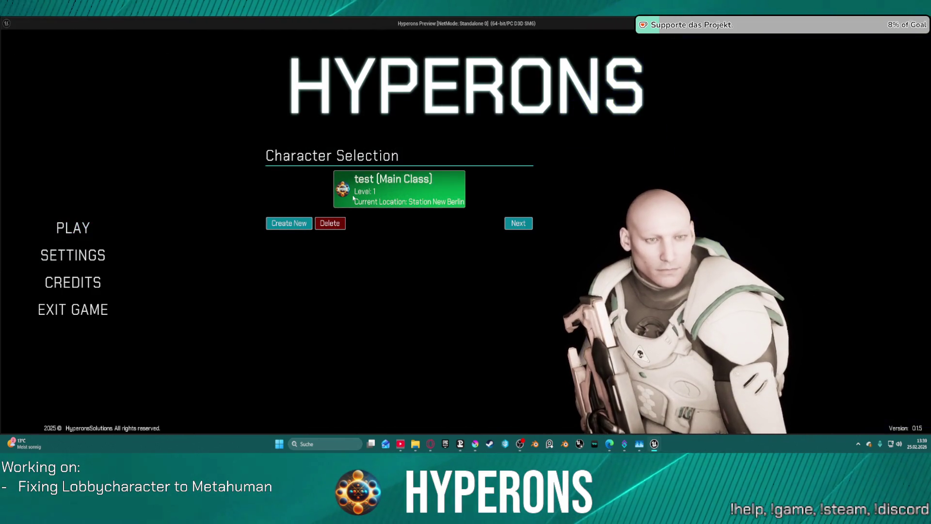
pyautogui.click(340, 222)
pyautogui.click(289, 204)
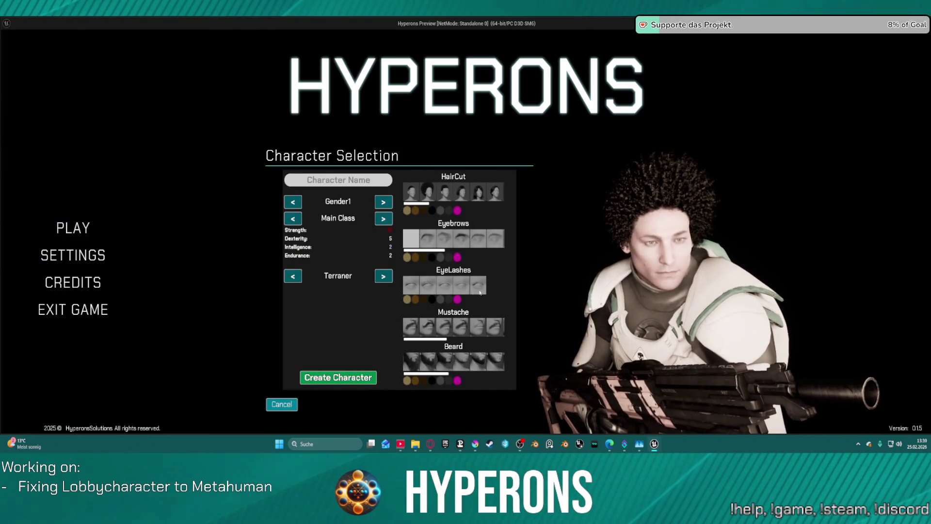
# - Create a character named 'test' with pink hair and a full light-blond beard, then select it and continue
pyautogui.click(458, 210)
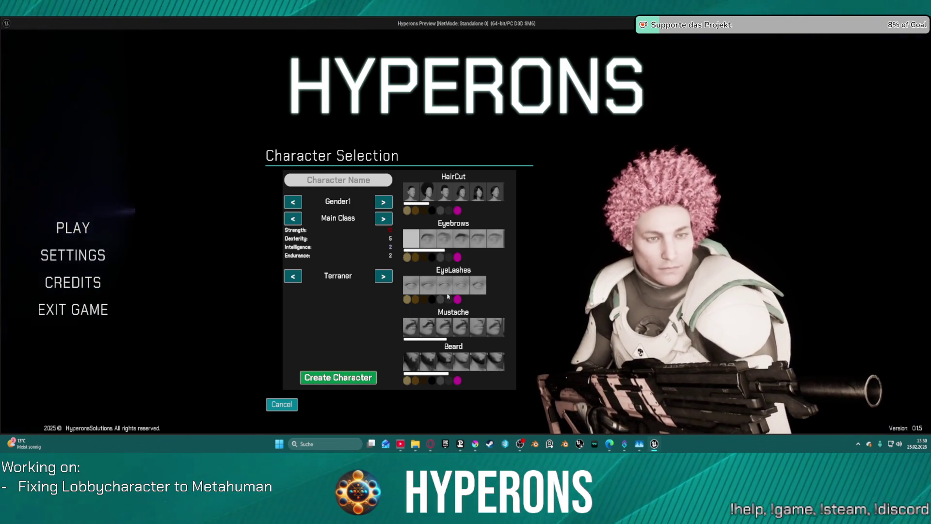
pyautogui.click(417, 364)
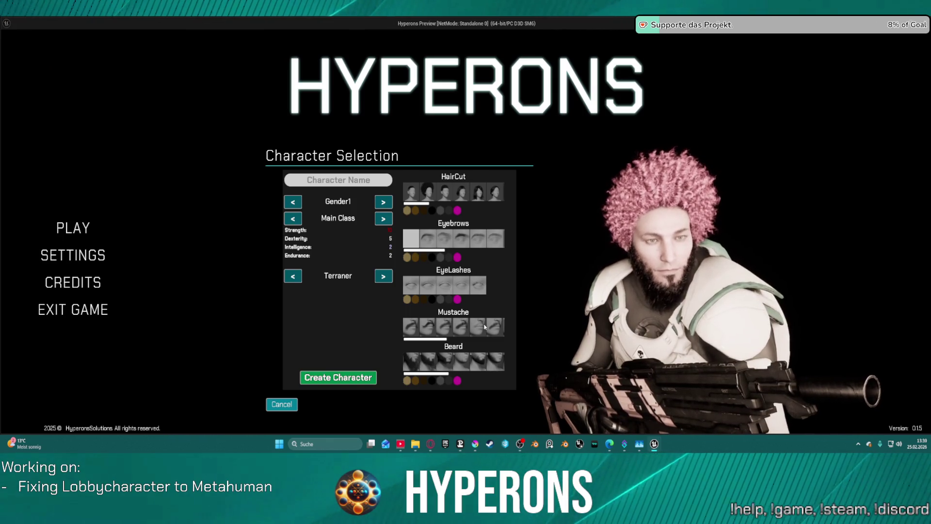
pyautogui.click(407, 381)
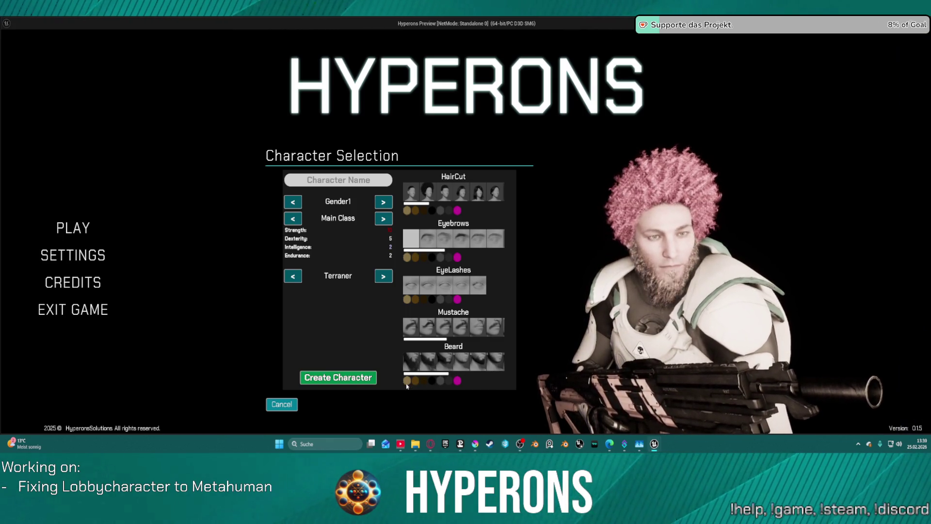
pyautogui.write('test')
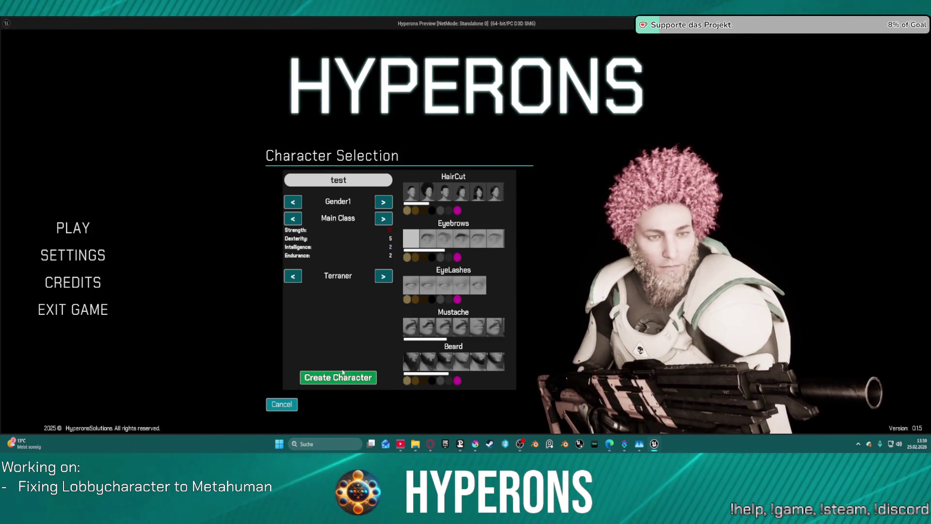
pyautogui.click(339, 378)
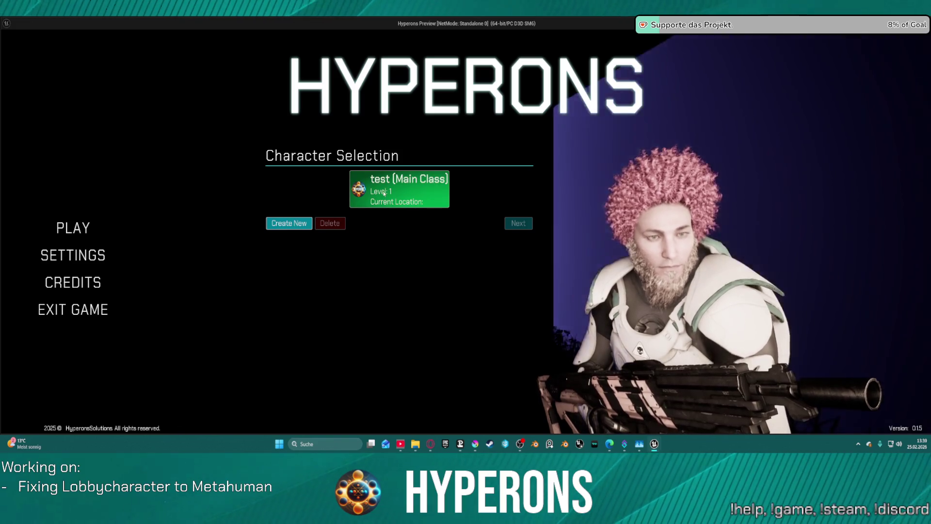
pyautogui.click(384, 188)
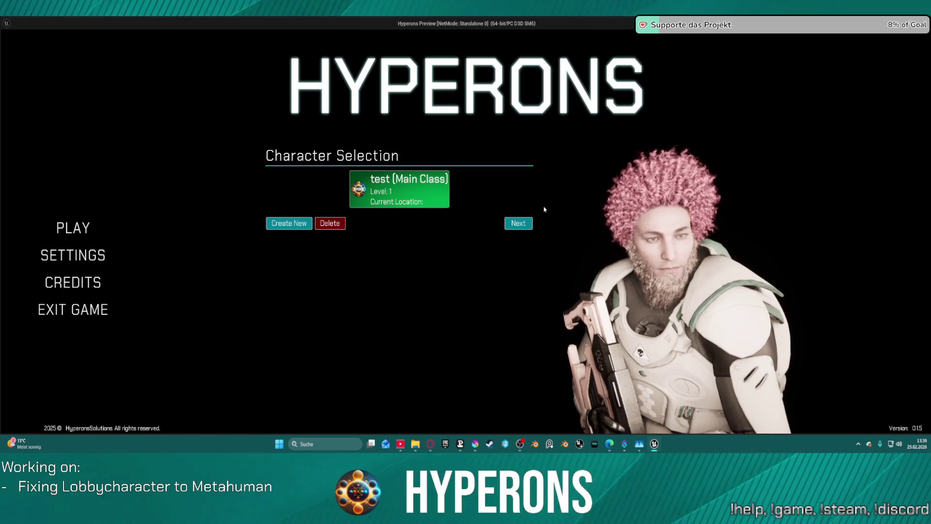
pyautogui.click(429, 182)
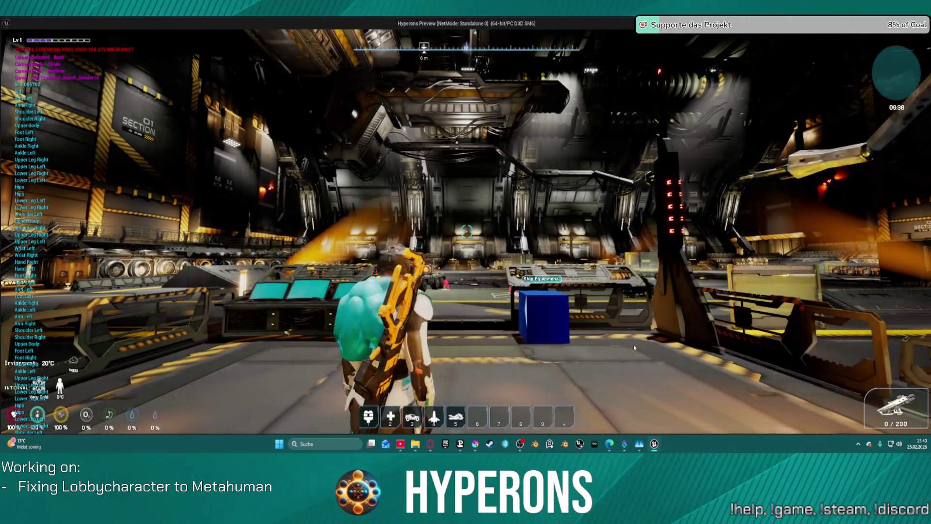
# - Check the inventory, save the game from the pause menu, and resume past the save breakpoint
pyautogui.press('i')
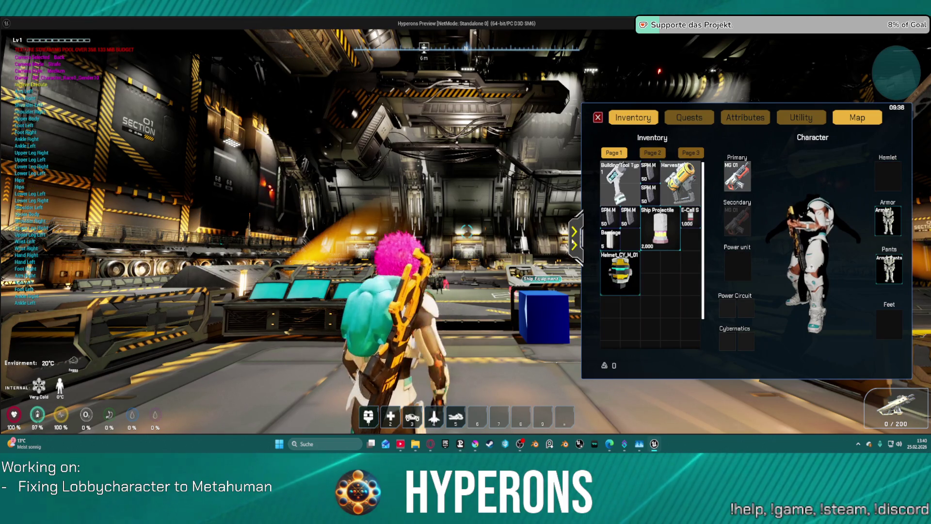
pyautogui.press('i')
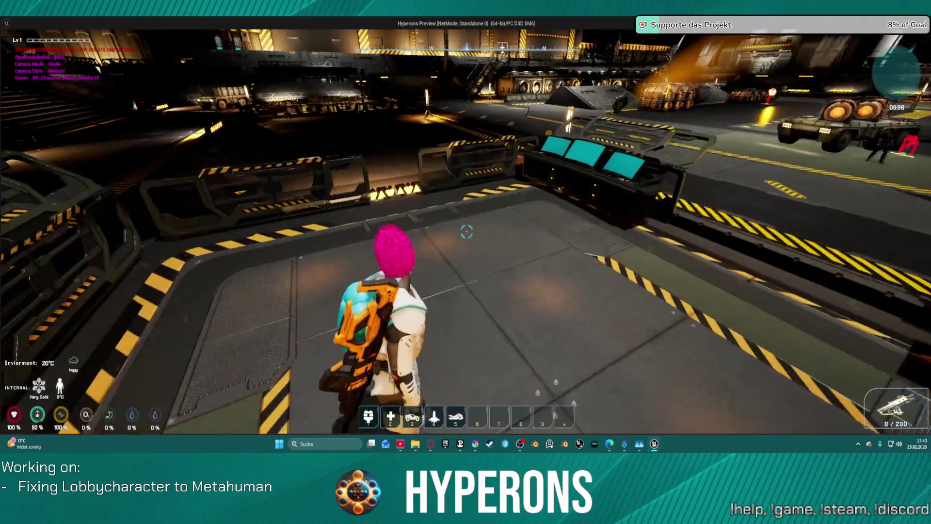
pyautogui.press('Escape')
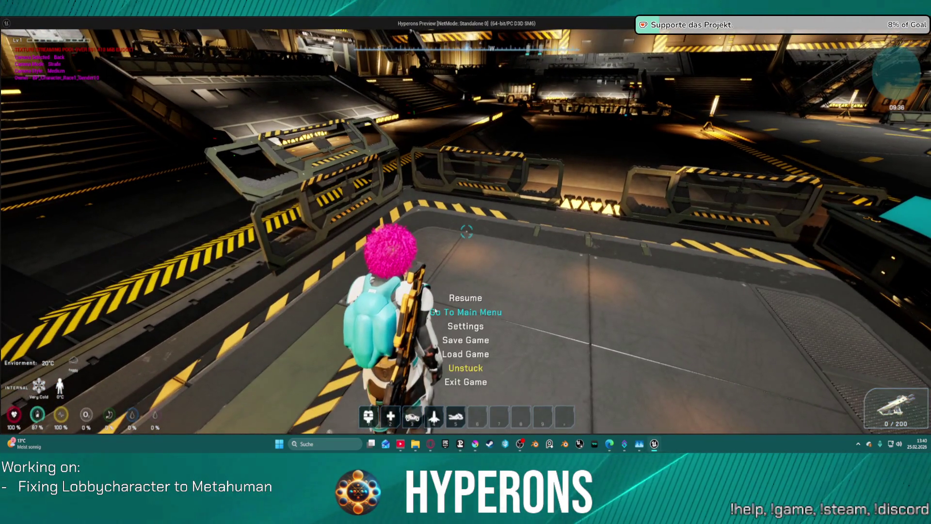
pyautogui.click(477, 341)
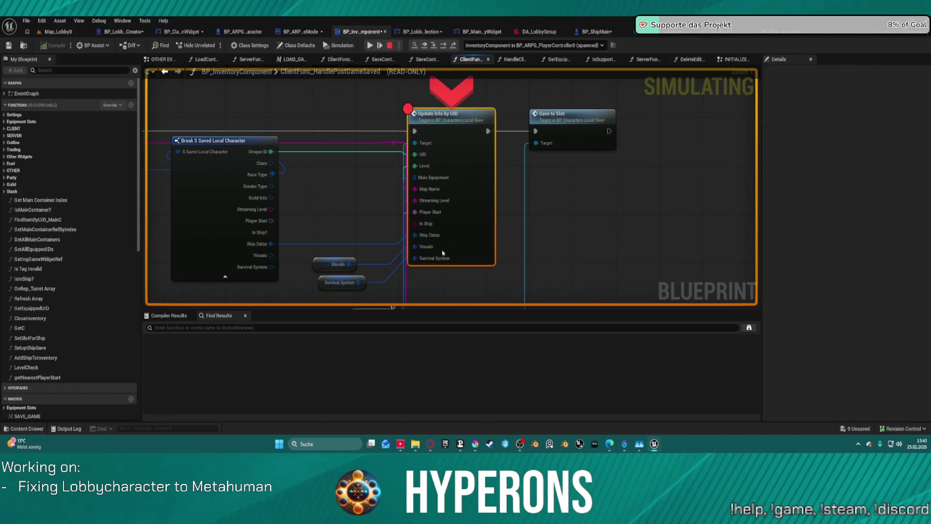
pyautogui.click(380, 42)
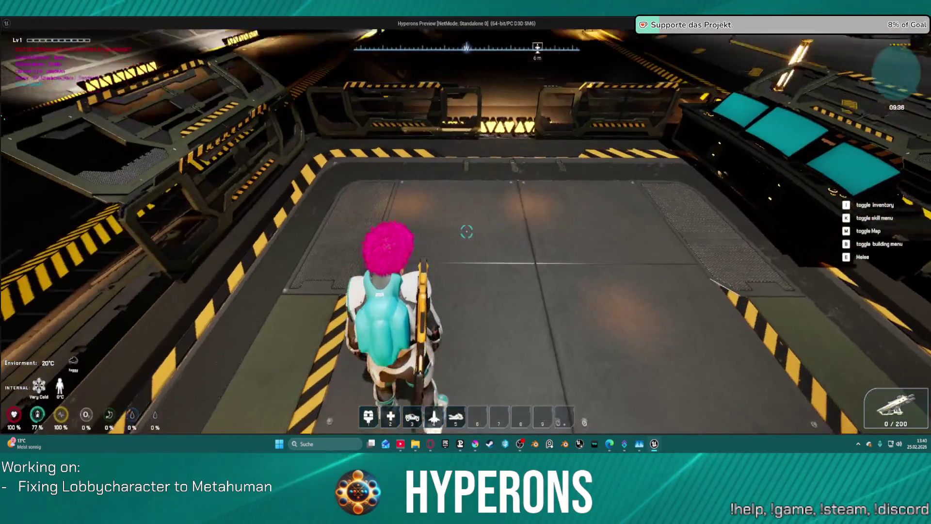
# - Go back to the main menu and reopen character selection
pyautogui.press('Escape')
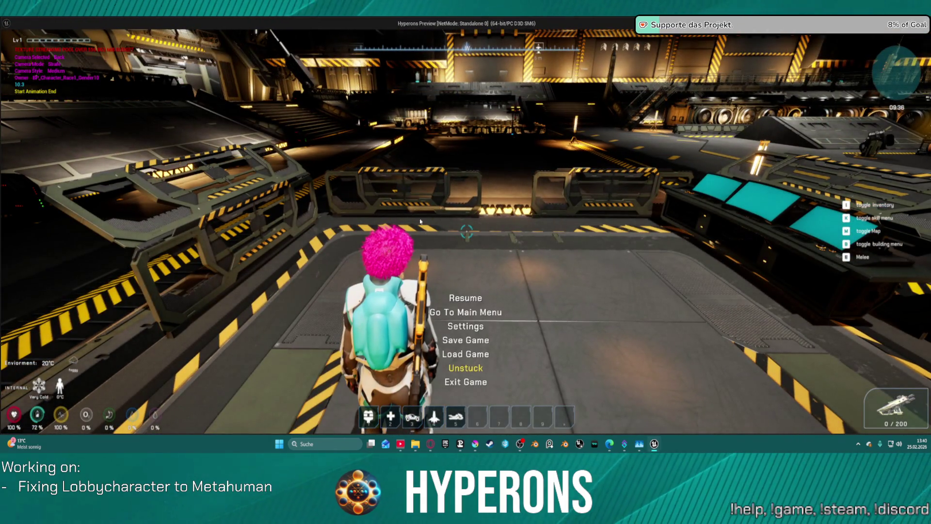
pyautogui.click(475, 314)
pyautogui.click(78, 229)
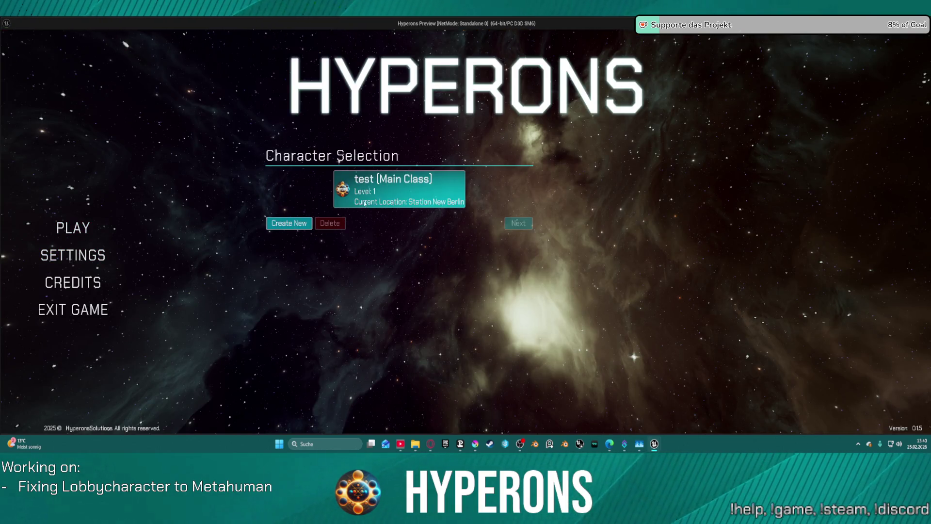
# - Load into the game with the saved test character and drop to the lower hangar floor
pyautogui.click(415, 200)
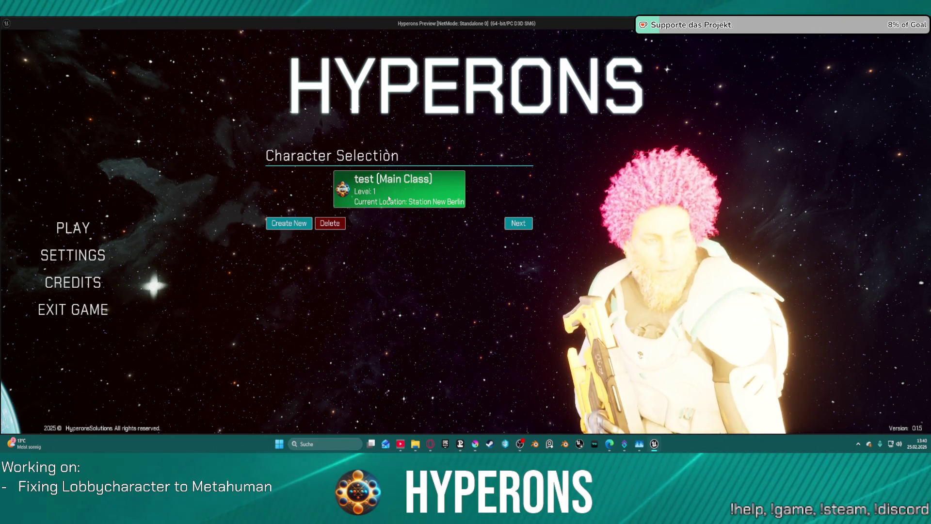
pyautogui.click(518, 223)
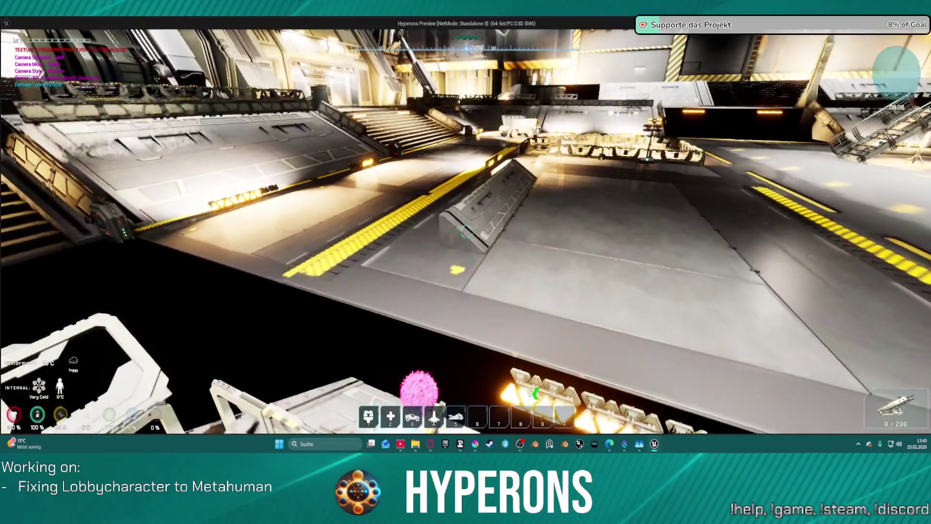
pyautogui.press('space')
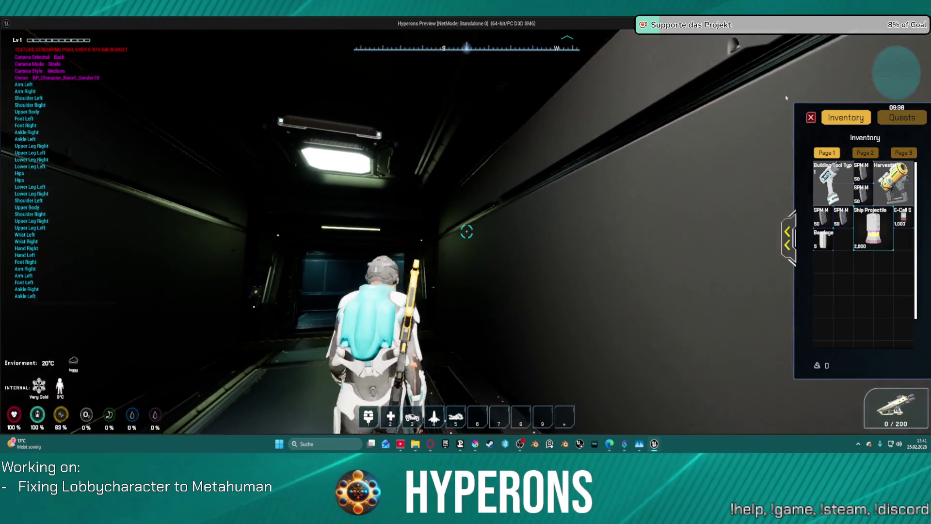
# - Close the inventory and walk through the lit elevator out into the hangar
pyautogui.press('i')
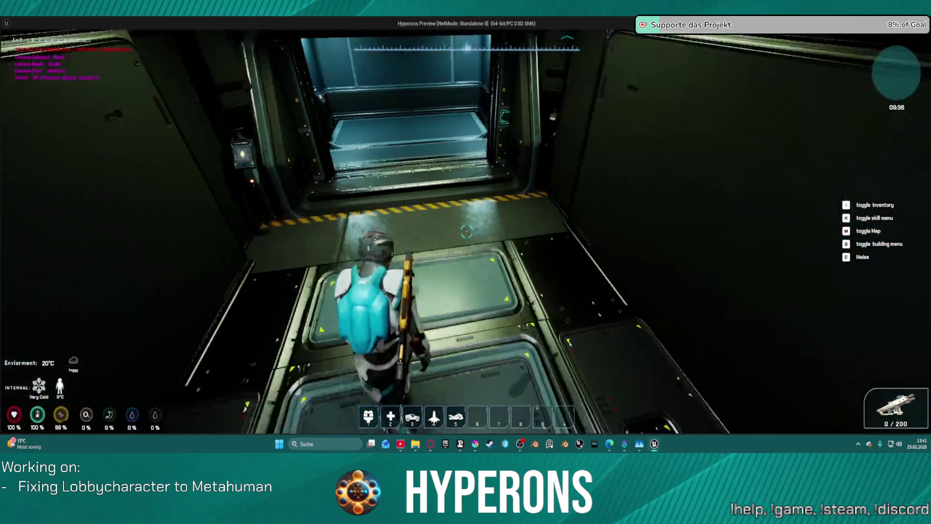
pyautogui.press('w')
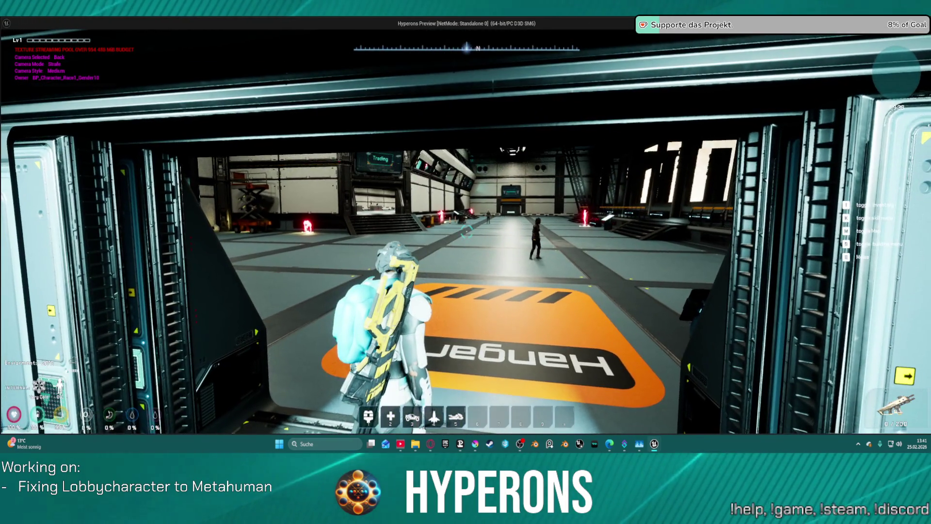
pyautogui.press('w')
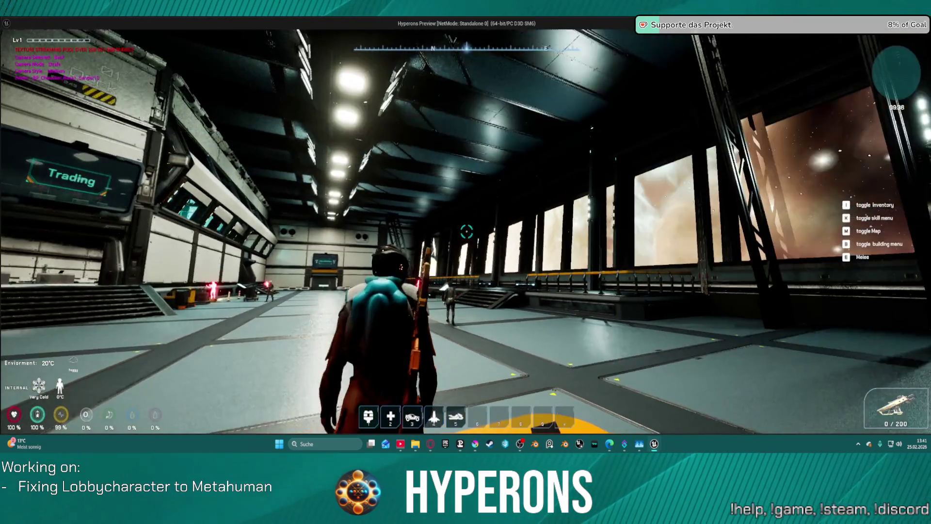
pyautogui.moveTo(467, 232)
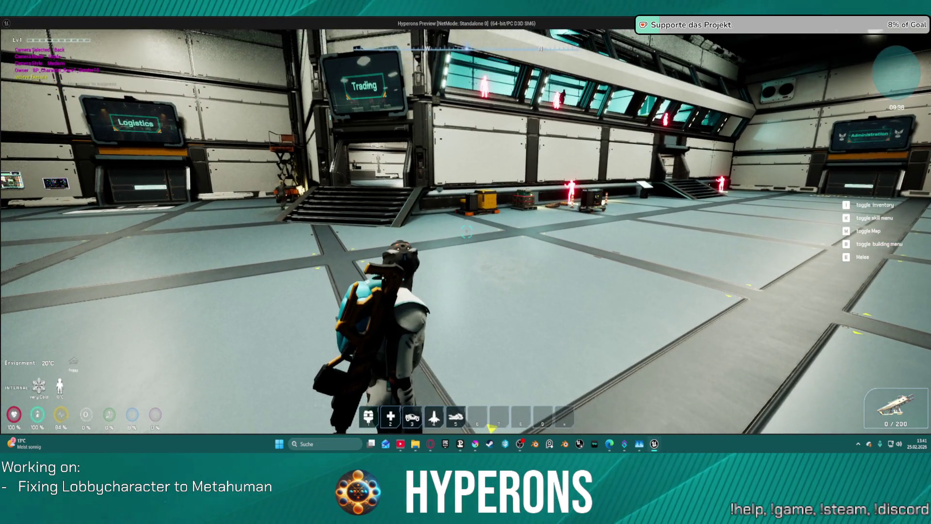
# - Walk up the Trading stairs to the nebula windows, then stop the play session in the editor
pyautogui.press('w')
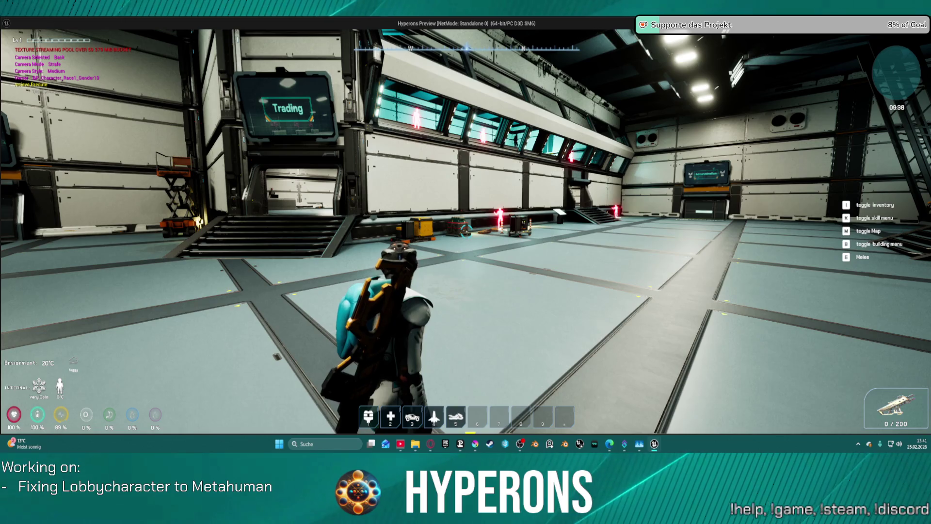
pyautogui.press('w')
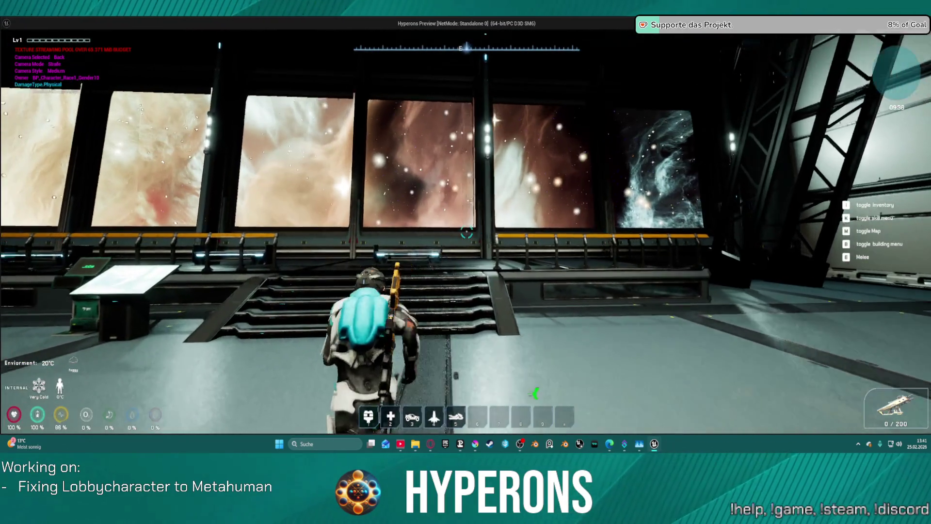
pyautogui.press('w')
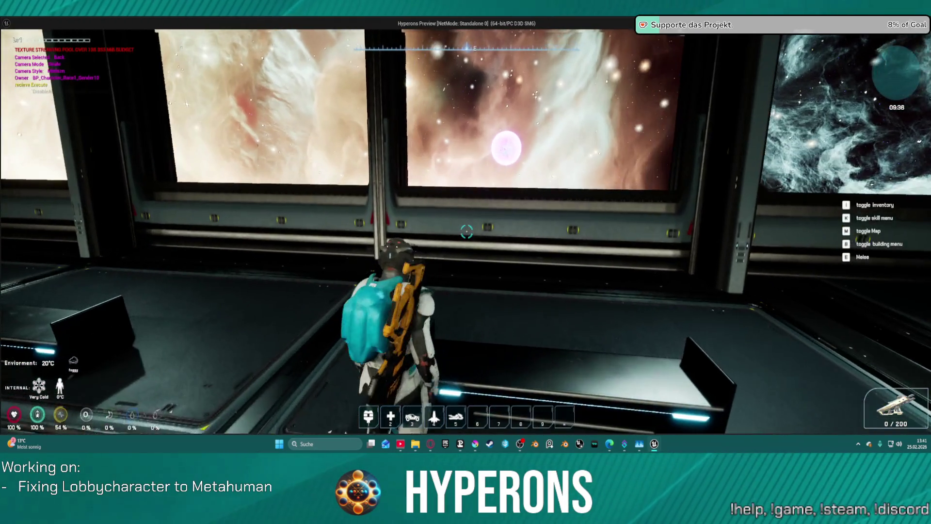
pyautogui.hotkey('alt', 'Tab')
pyautogui.click(390, 45)
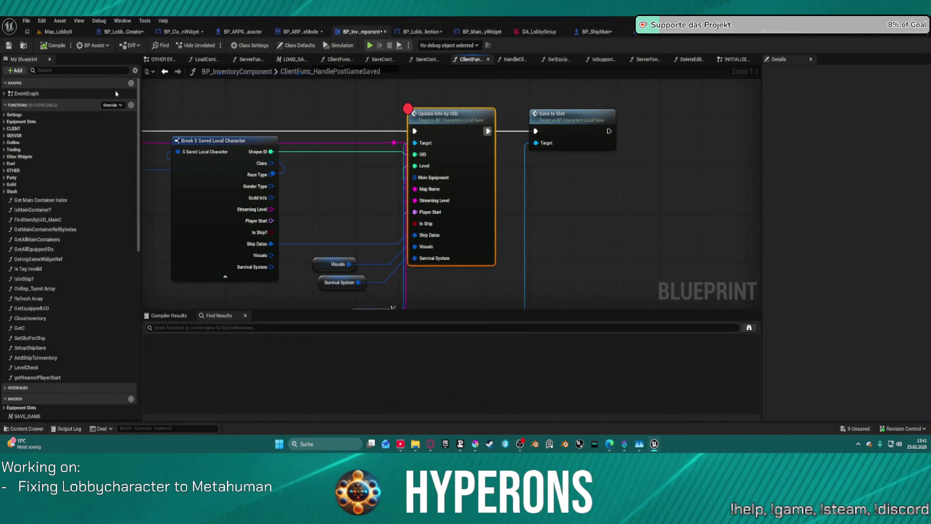
# - Switch between the Map_Lobby0 level tab and the BP_LobbyCharacterCreator blueprint tab
pyautogui.click(55, 33)
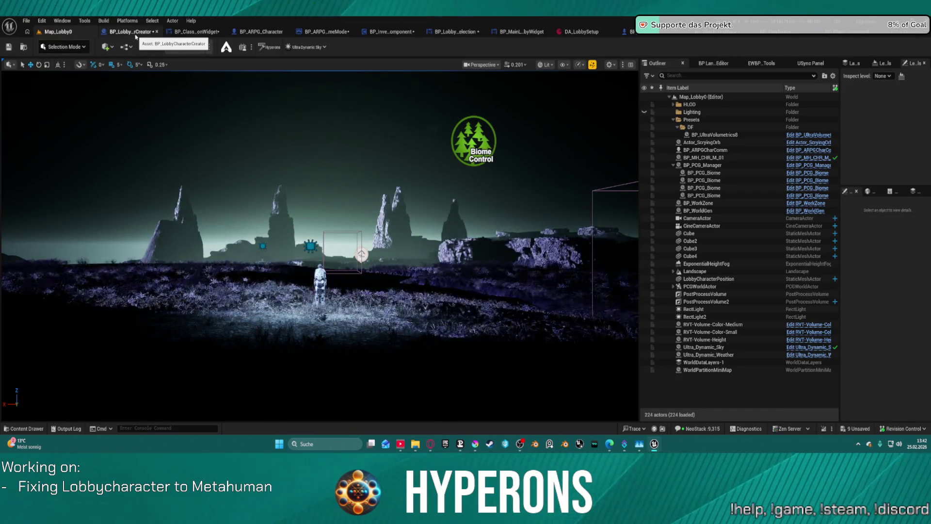
pyautogui.click(134, 32)
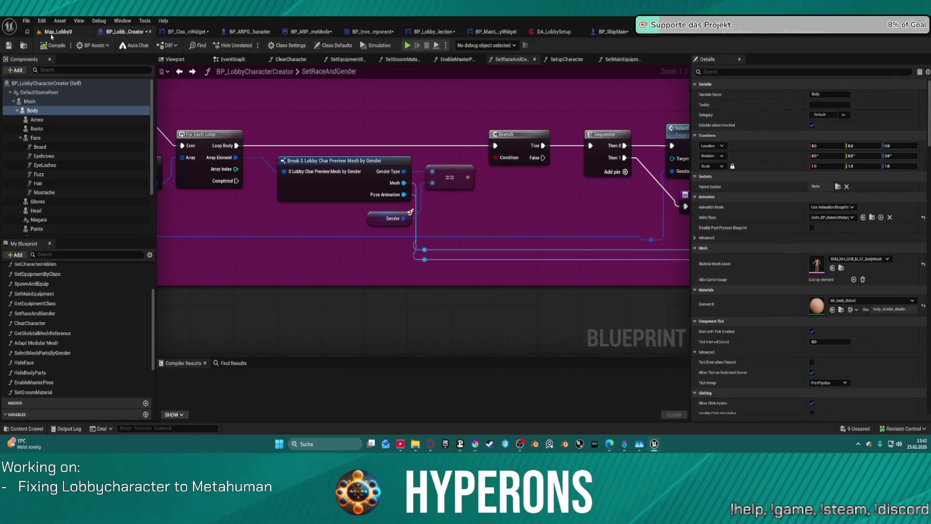
pyautogui.click(53, 32)
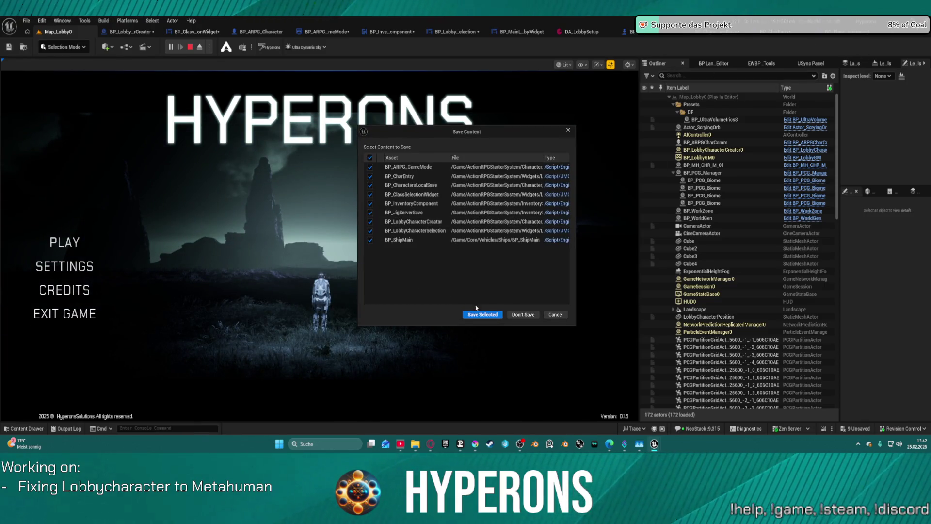
# - Dismiss the save prompt, stop the preview, and save all modified blueprints with Ctrl+Shift+S
pyautogui.click(555, 315)
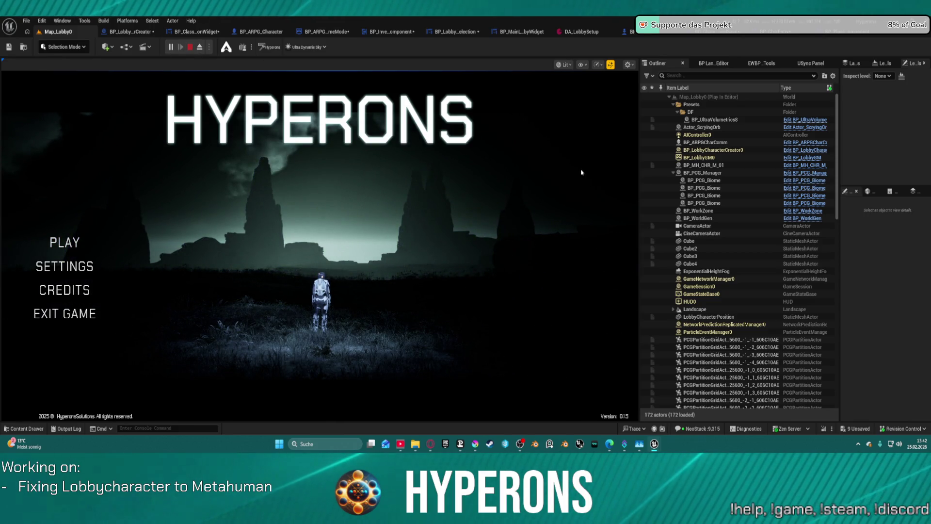
pyautogui.press('Escape')
pyautogui.hotkey('ctrl', 'shift', 's')
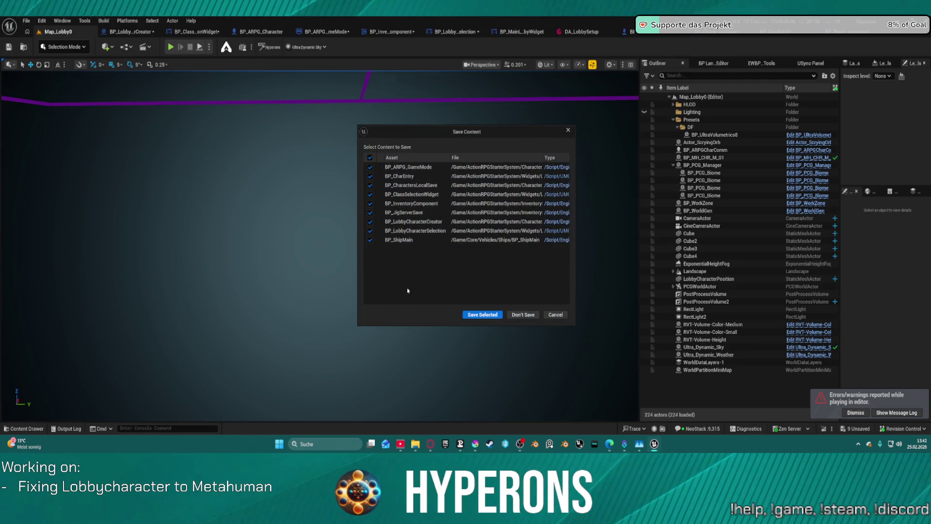
pyautogui.click(483, 316)
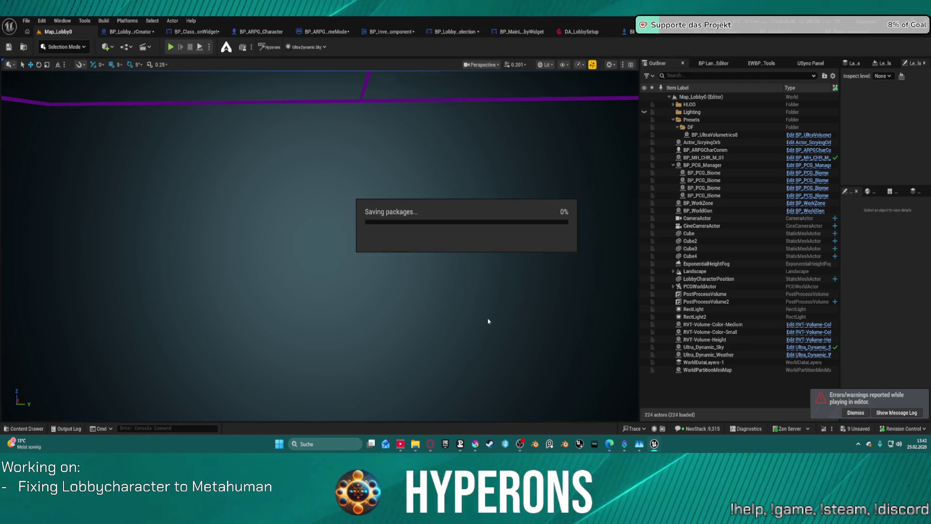
pyautogui.moveTo(461, 448)
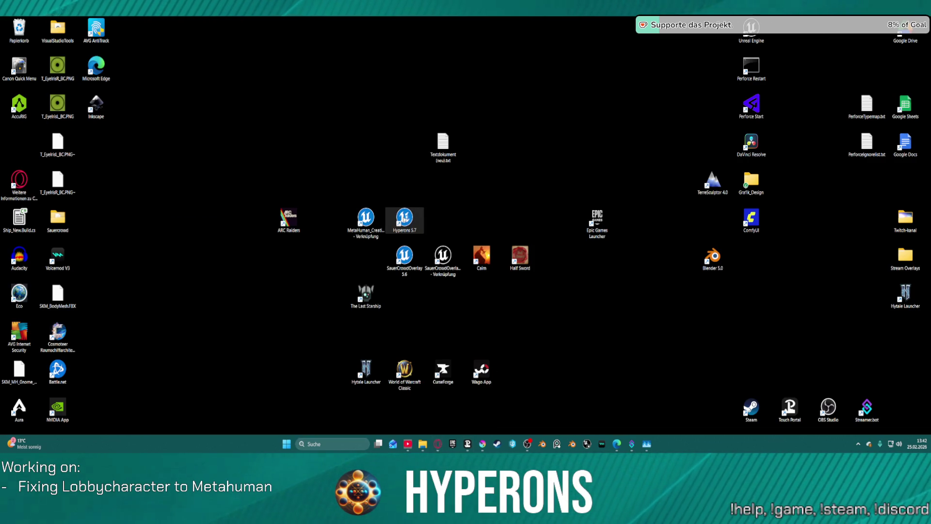
# - Relaunch the project from the Hyperons 5.7 desktop shortcut
pyautogui.doubleClick(404, 219)
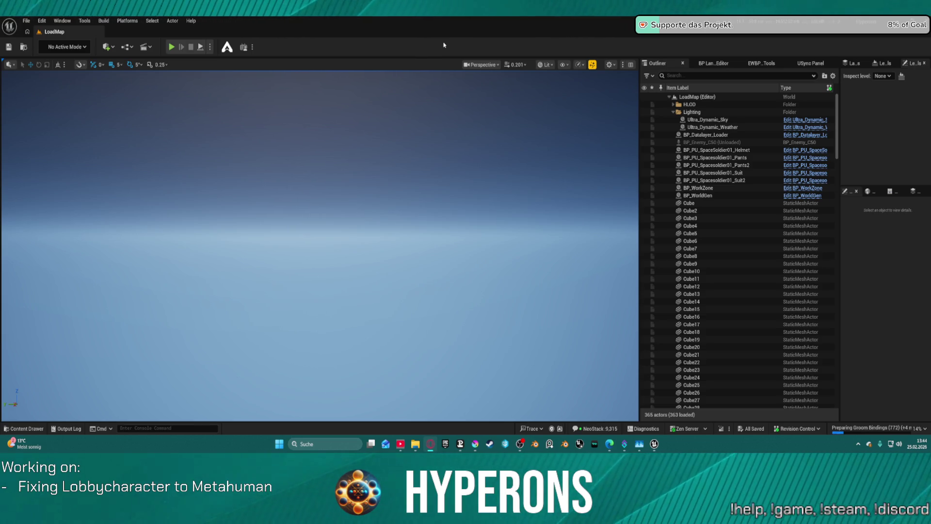
# - Open Map_Lobby0 from File > Recent Levels and start Play in Editor with Alt+P
pyautogui.hotkey('alt', 'Tab')
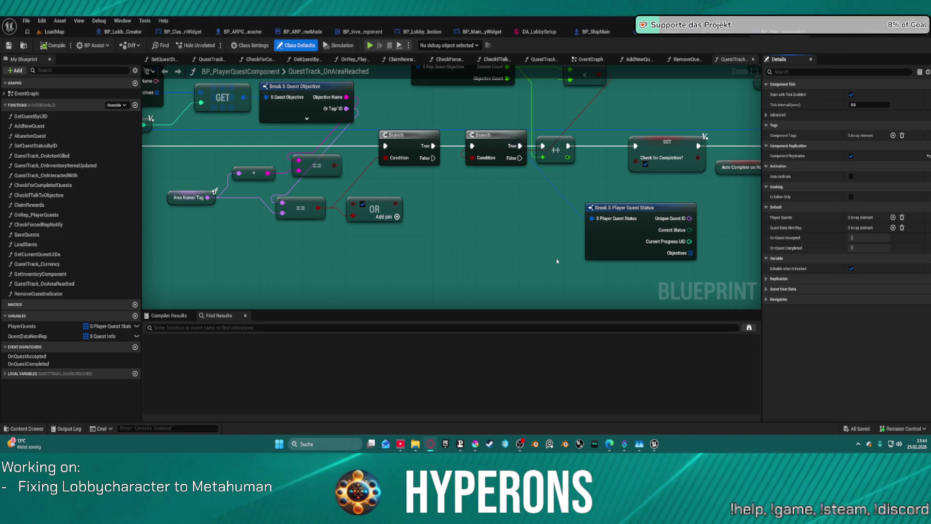
pyautogui.scroll(-4, 557, 258)
pyautogui.moveTo(428, 216); pyautogui.dragTo(426, 220)
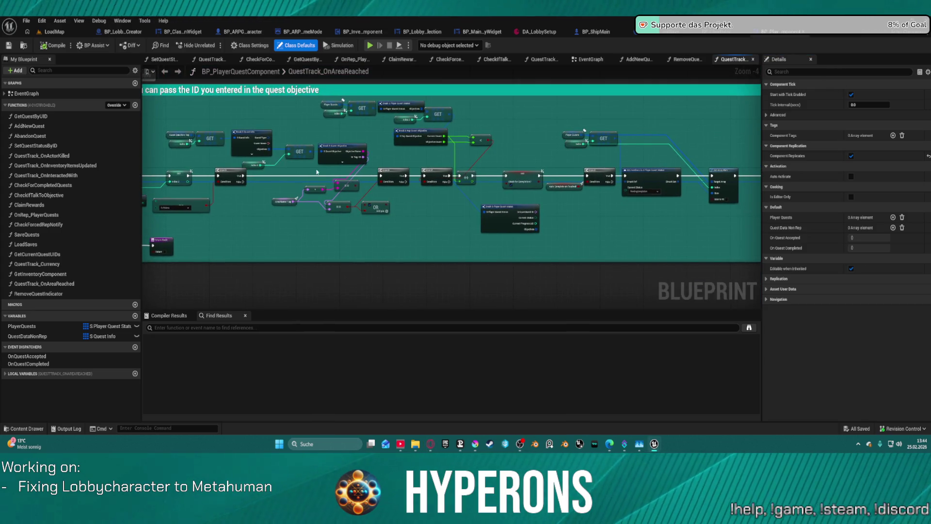
pyautogui.click(70, 32)
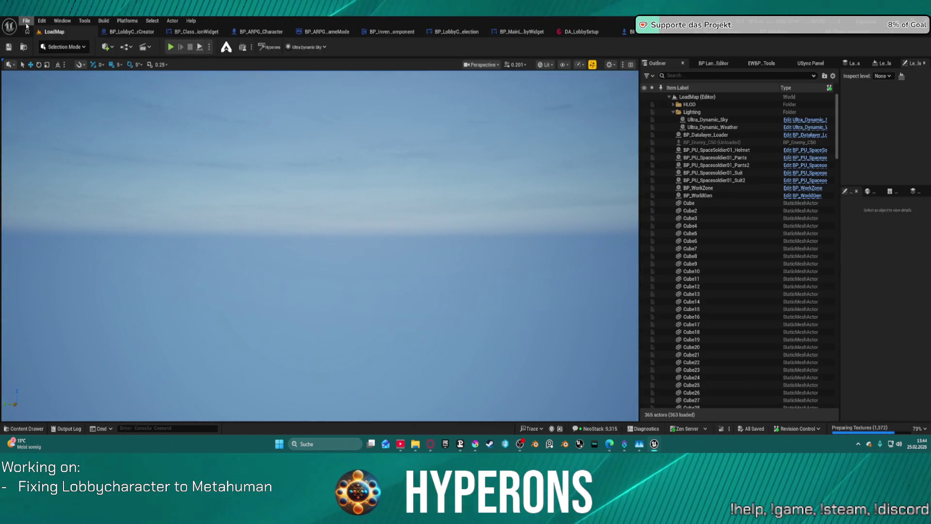
pyautogui.click(26, 20)
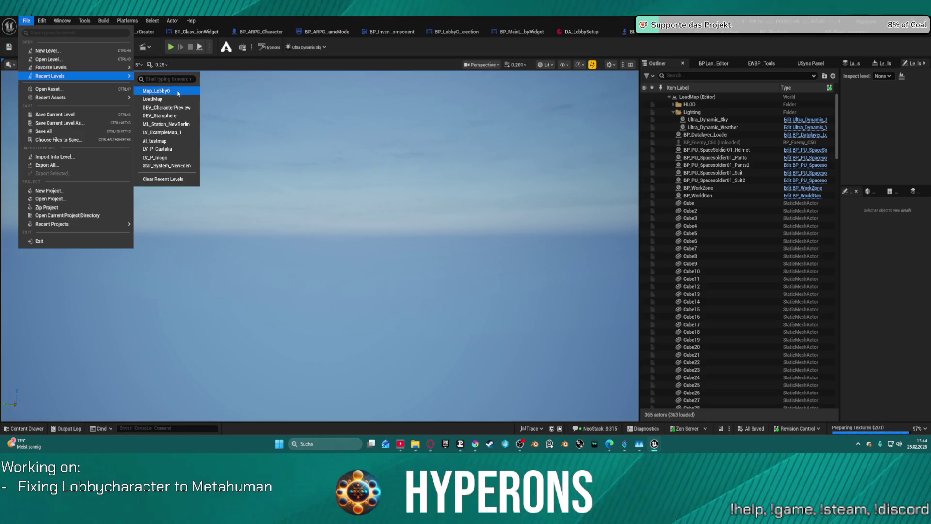
pyautogui.click(324, 125)
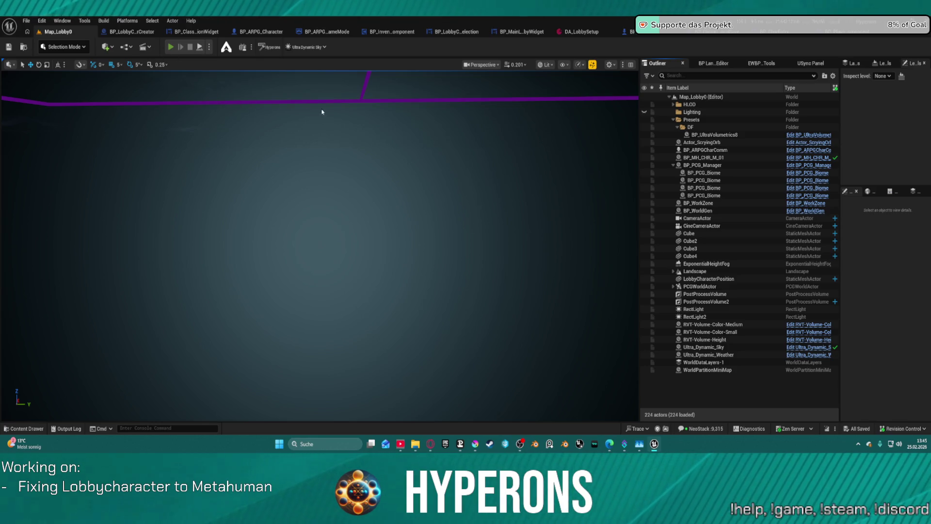
pyautogui.hotkey('alt', 'p')
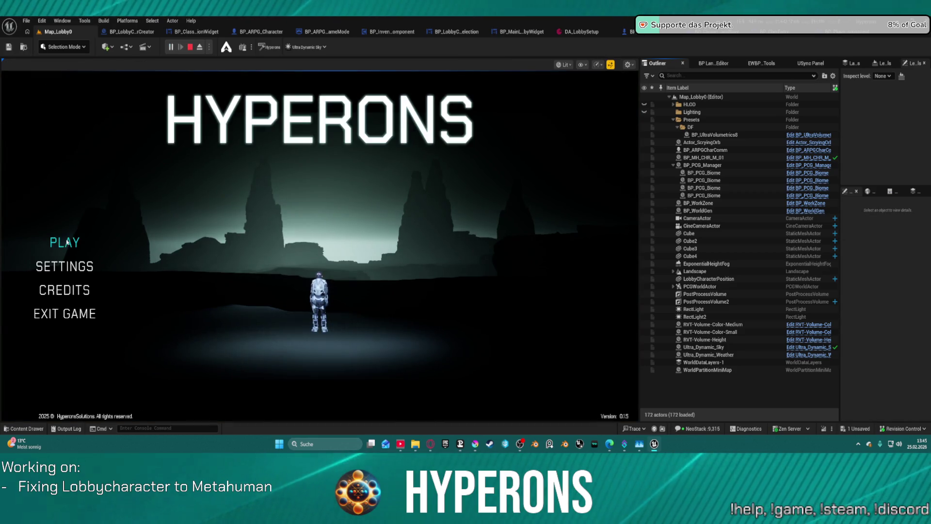
# - Select the test character in character selection and start creating a new character
pyautogui.click(65, 242)
pyautogui.click(238, 209)
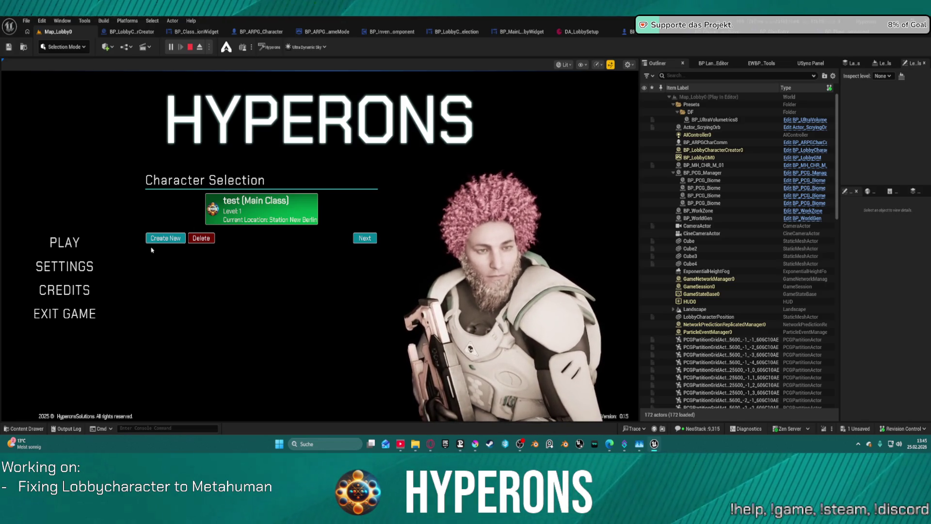
pyautogui.click(159, 236)
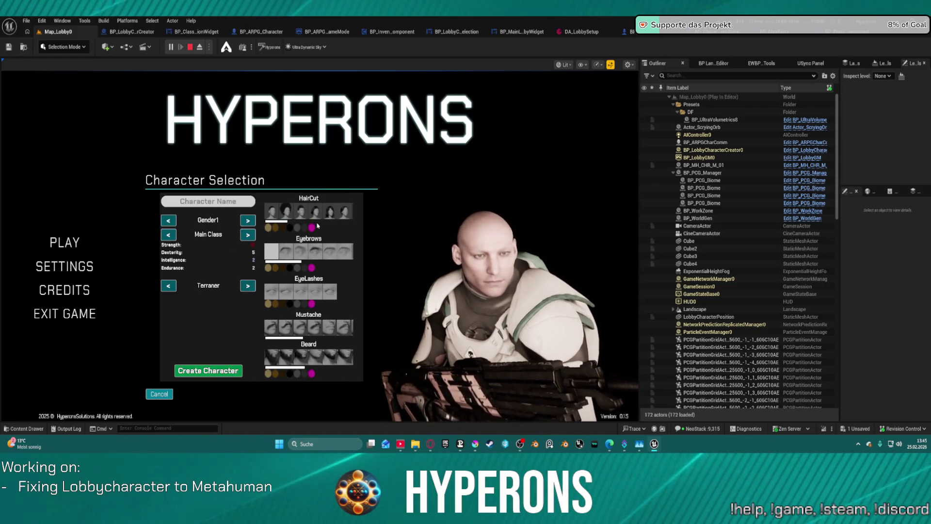
# - Try long dark hair, a short styled cut, a buzz cut, and swept-back wavy hair
pyautogui.click(318, 217)
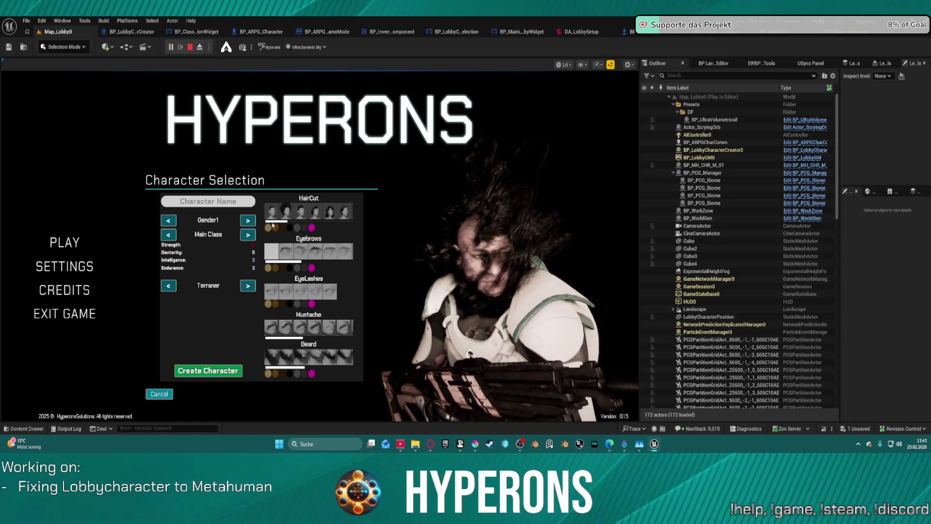
pyautogui.scroll(-2, 328, 223)
pyautogui.scroll(-3, 330, 225)
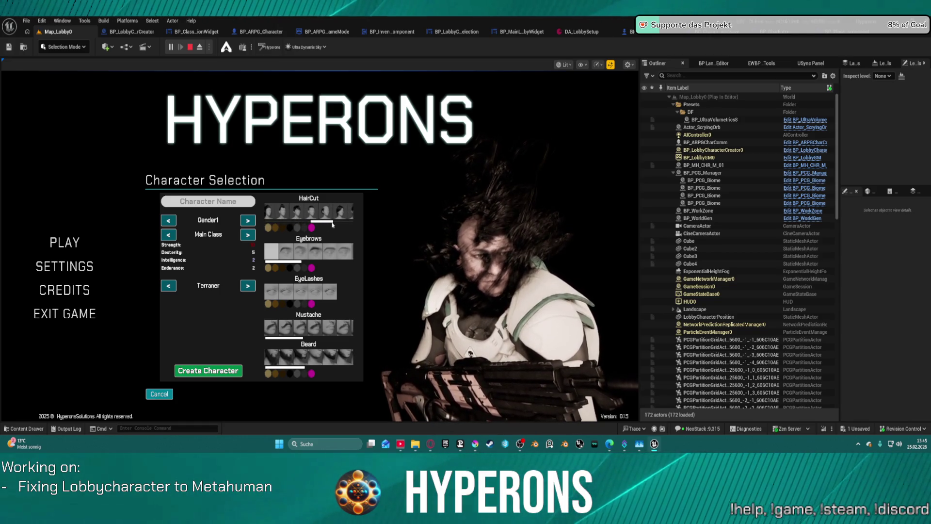
pyautogui.click(338, 214)
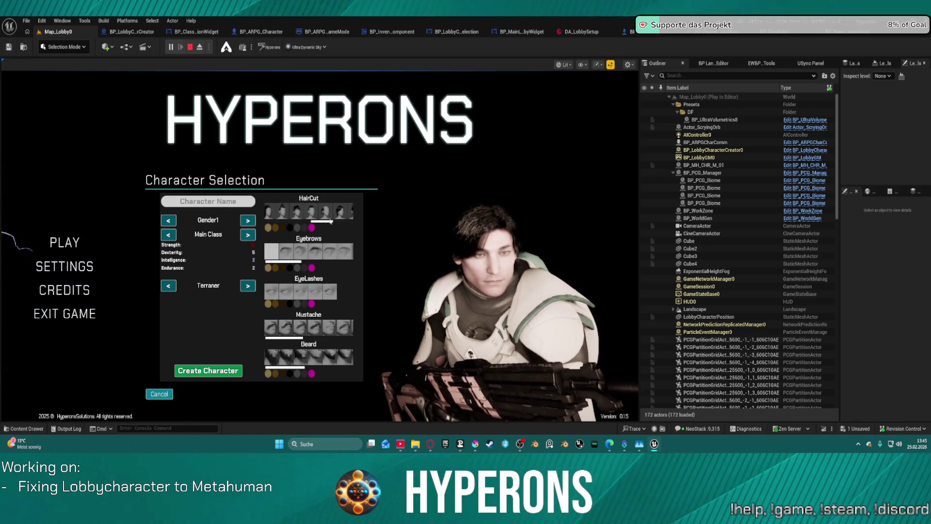
pyautogui.click(301, 206)
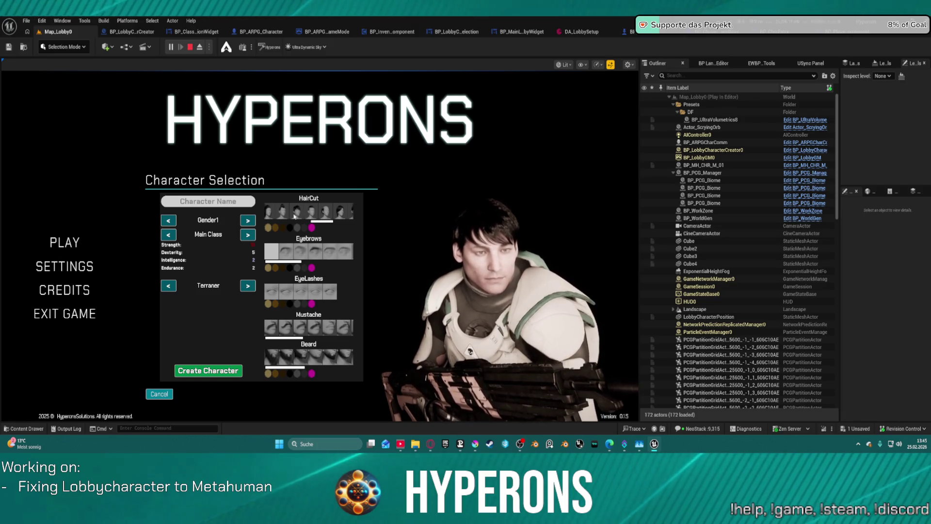
pyautogui.click(326, 212)
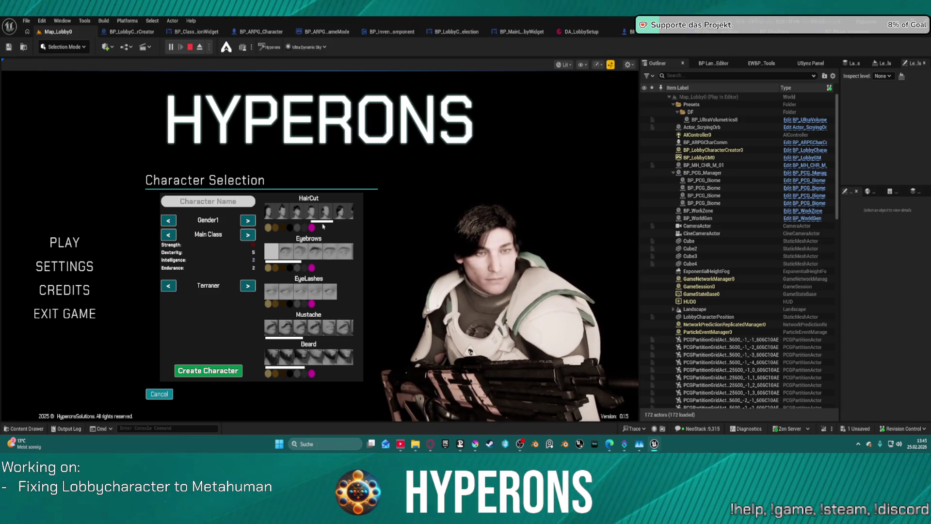
pyautogui.moveTo(333, 224); pyautogui.dragTo(345, 224)
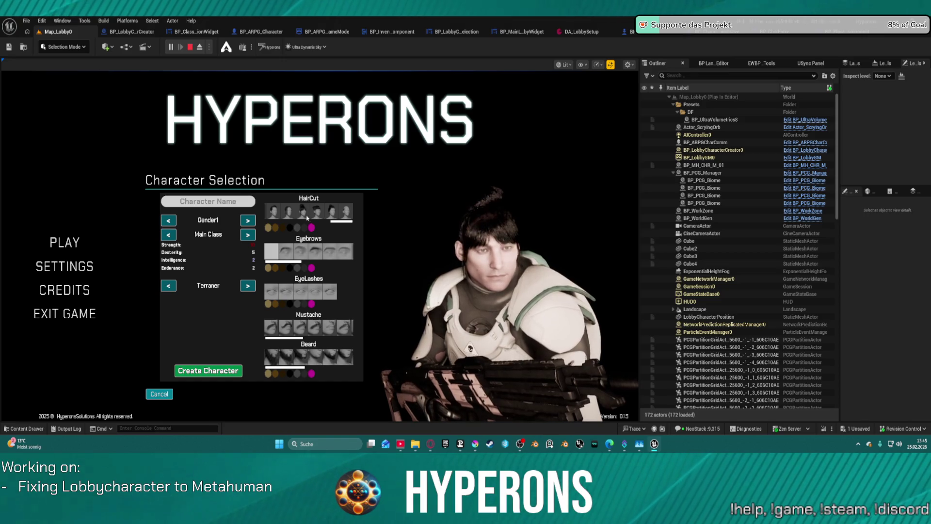
# - Try a blonde bun, the first haircut option, a short crop, and a curly afro
pyautogui.click(346, 217)
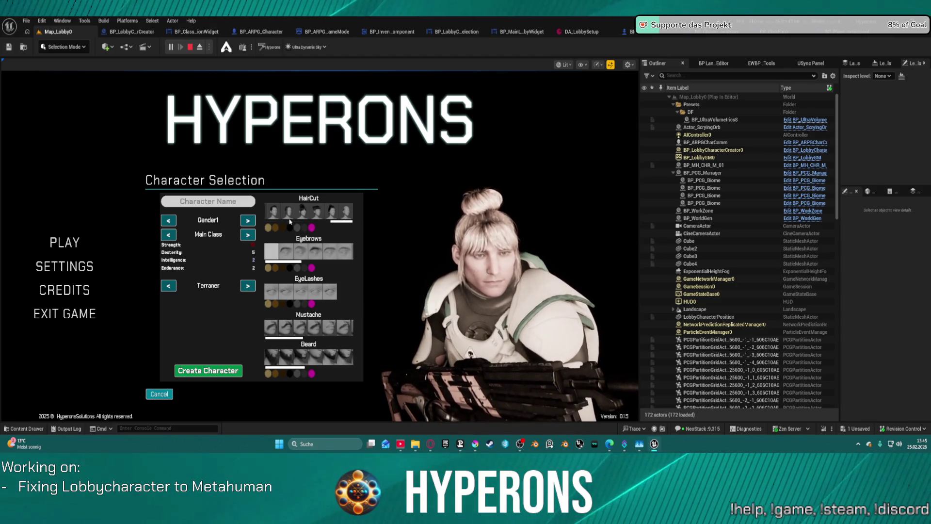
pyautogui.click(274, 224)
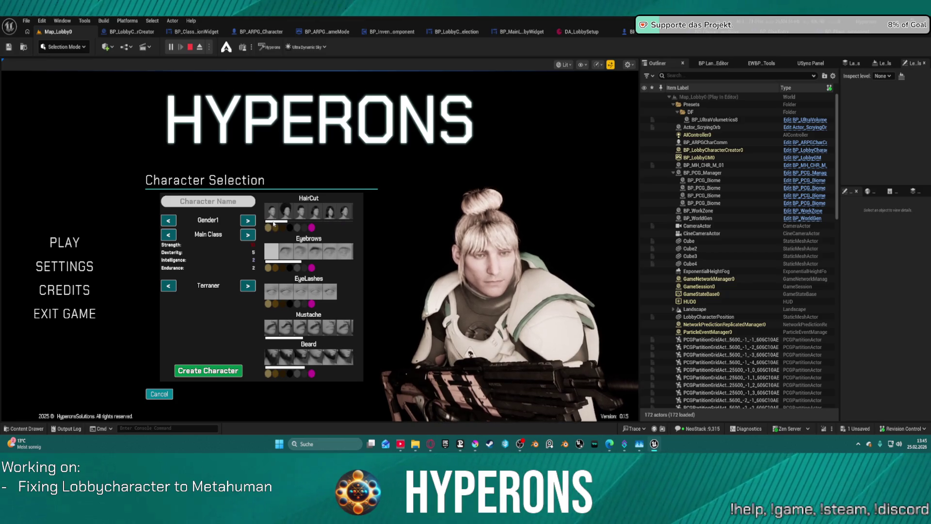
pyautogui.click(329, 214)
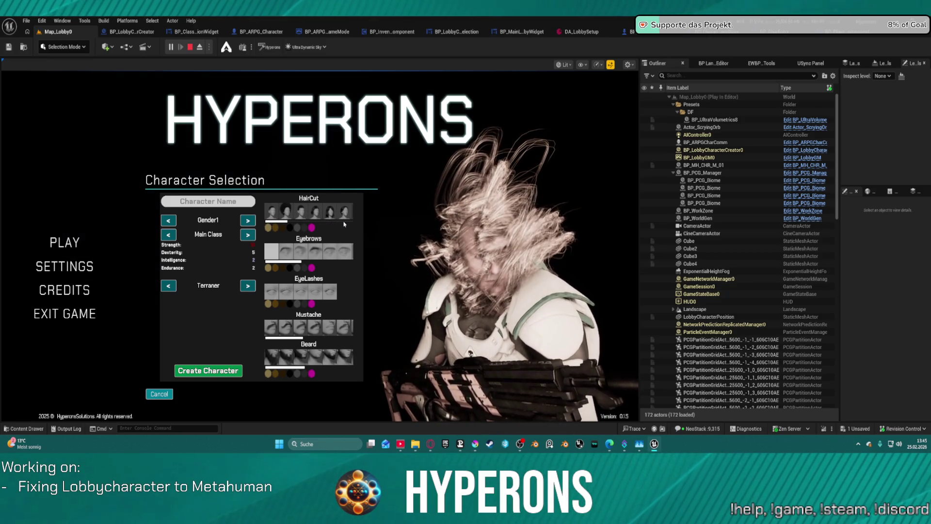
pyautogui.click(283, 221)
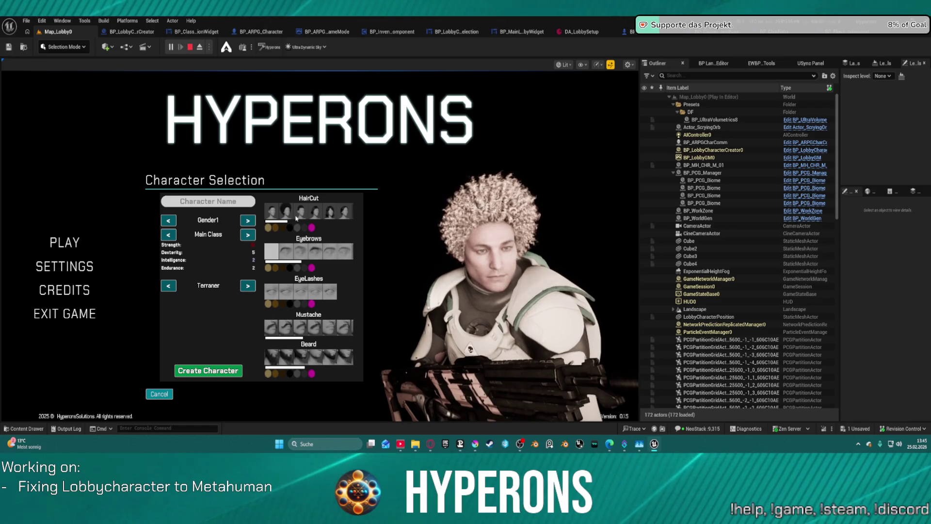
pyautogui.moveTo(283, 221); pyautogui.dragTo(320, 214)
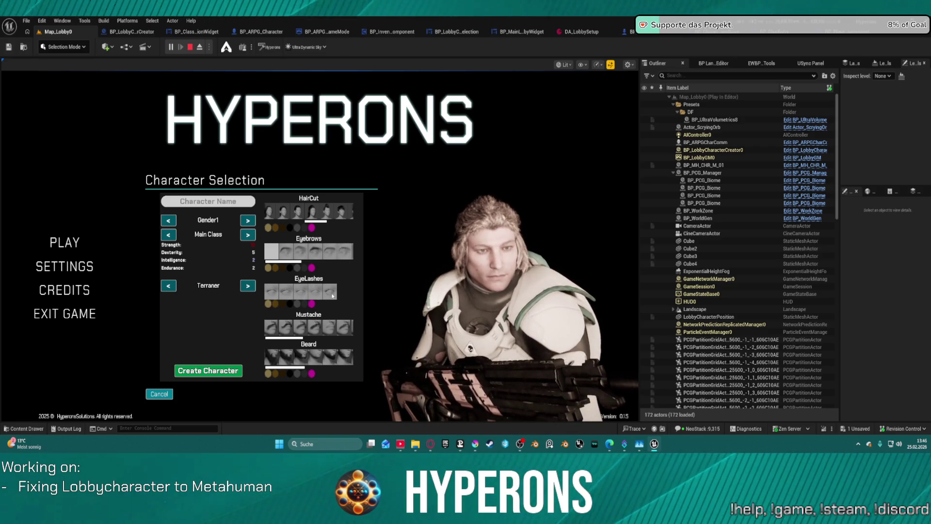
# - Add a moustache to the lobby character and recolour the beard dark brown
pyautogui.click(269, 331)
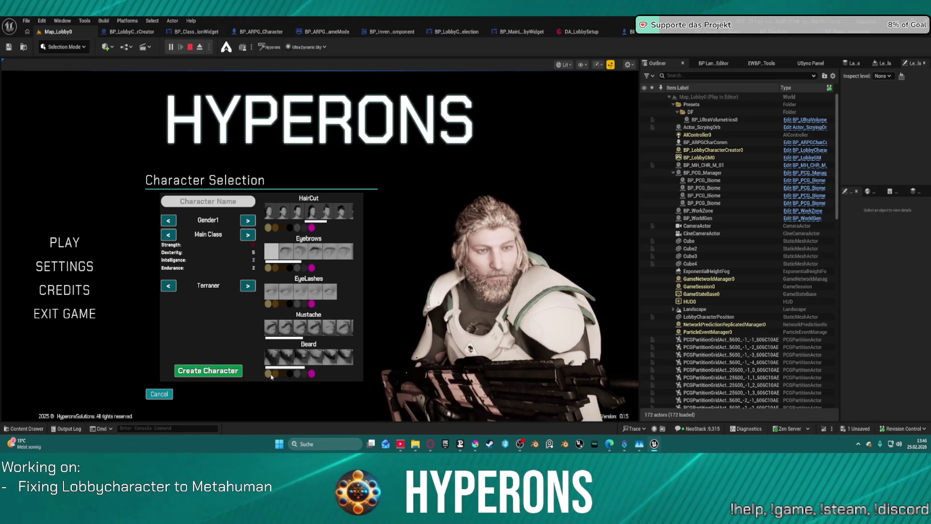
pyautogui.click(289, 373)
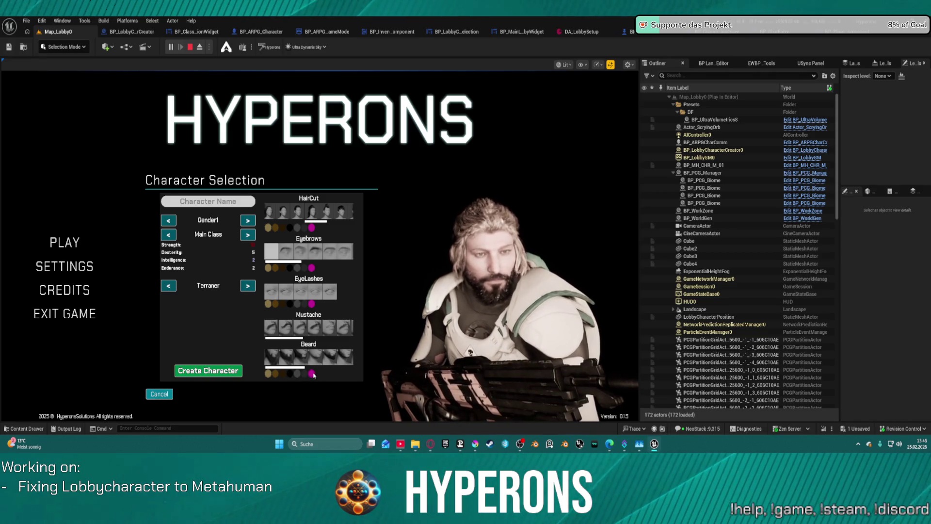
pyautogui.click(297, 373)
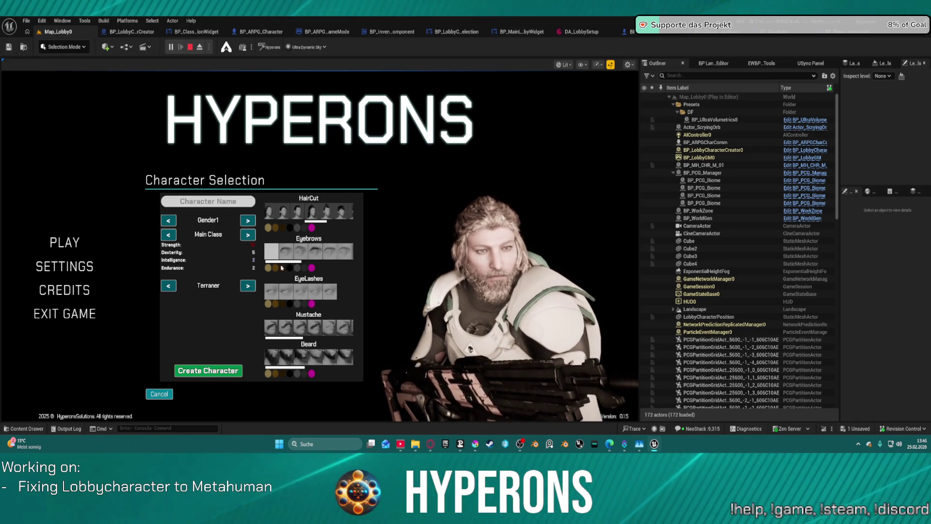
# - Try the bald topknot and fully bald looks, dye the hair pink, then a messy short haircut with bangs
pyautogui.click(283, 214)
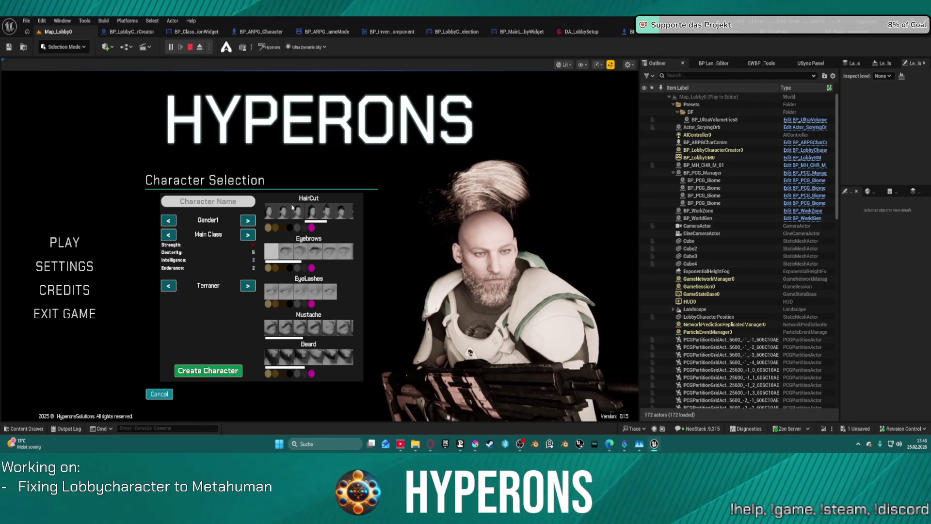
pyautogui.click(293, 208)
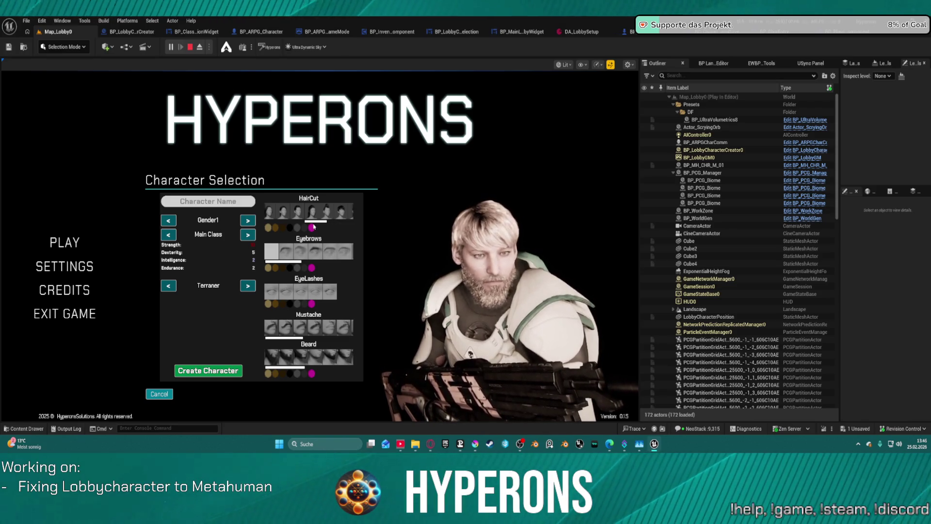
pyautogui.click(312, 227)
pyautogui.scroll(-2, 324, 215)
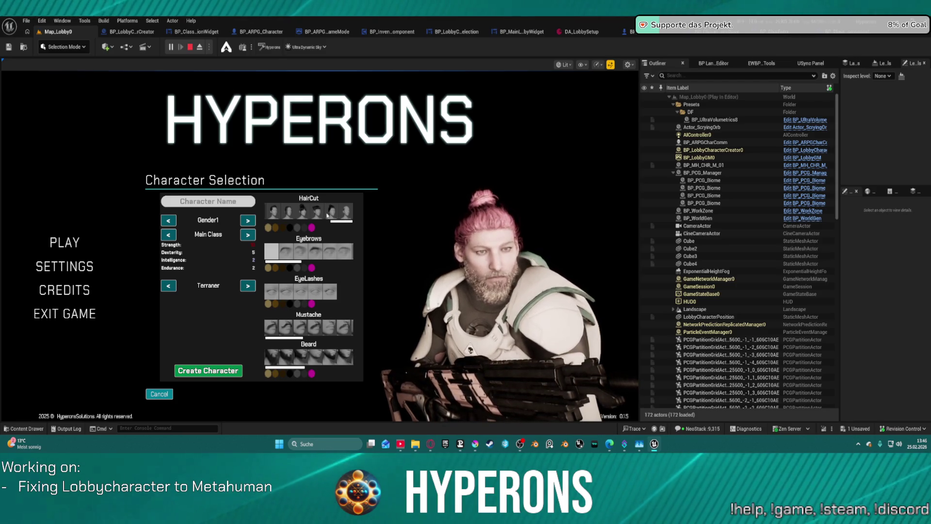
pyautogui.click(322, 213)
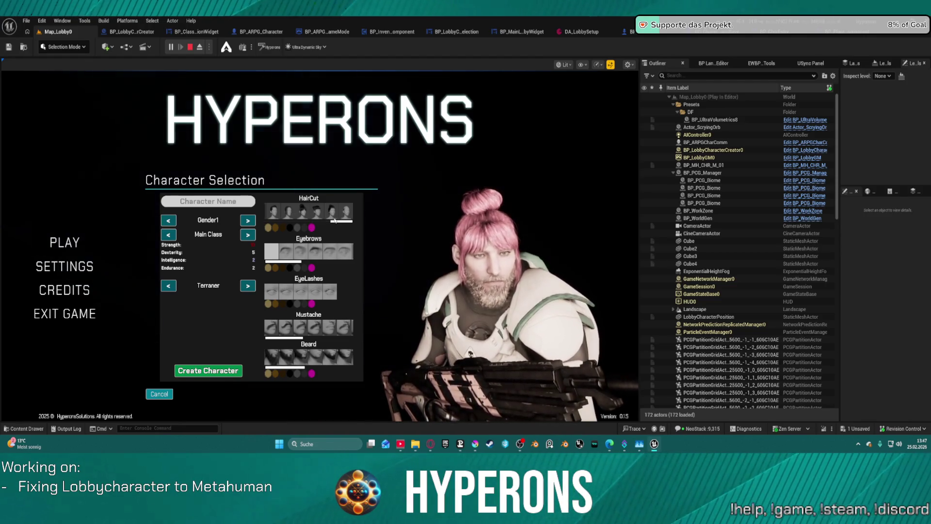
pyautogui.moveTo(336, 222); pyautogui.dragTo(216, 232)
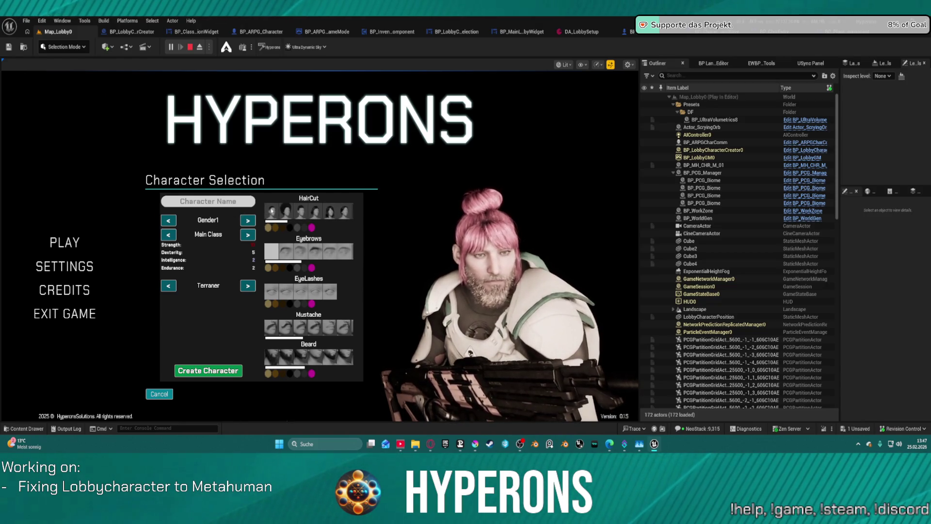
# - Preview a short bob and long flowing hair, settle on short slicked-back hair, and open the Content Drawer
pyautogui.click(301, 212)
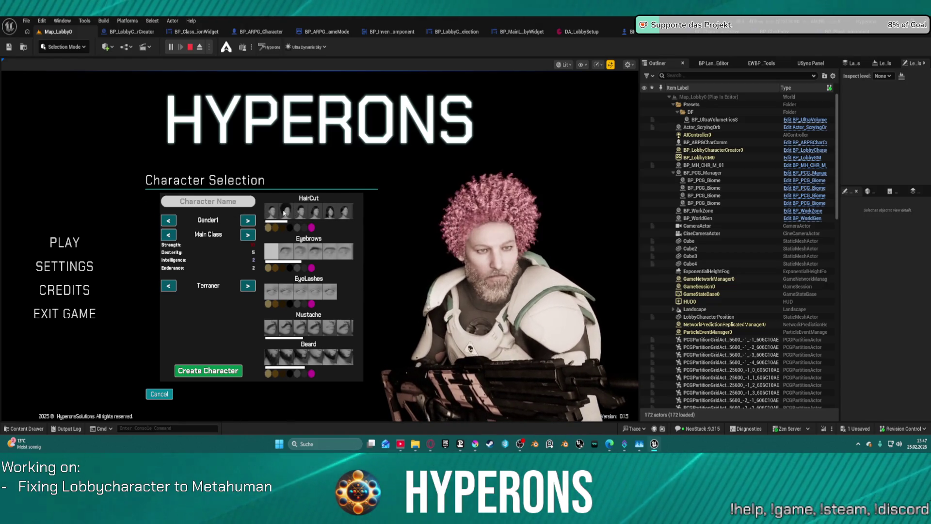
pyautogui.click(315, 212)
pyautogui.click(330, 214)
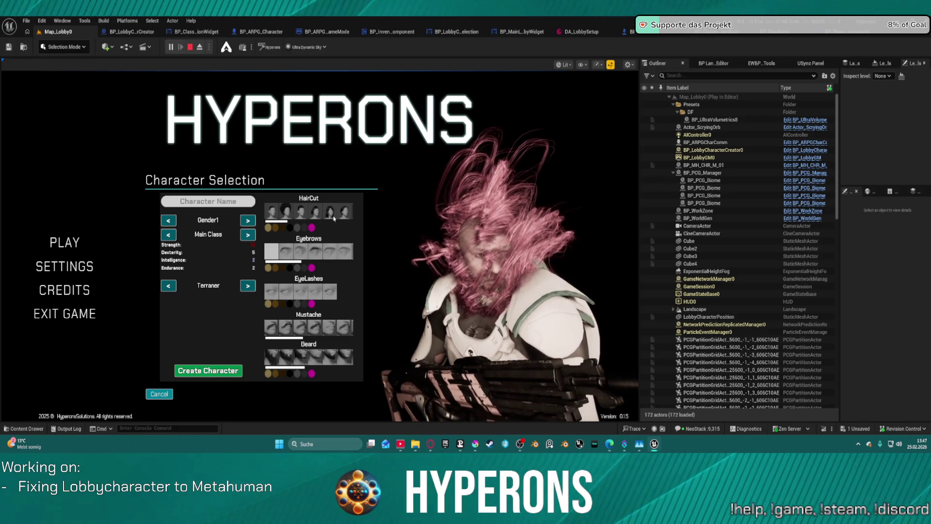
pyautogui.click(316, 213)
pyautogui.click(335, 212)
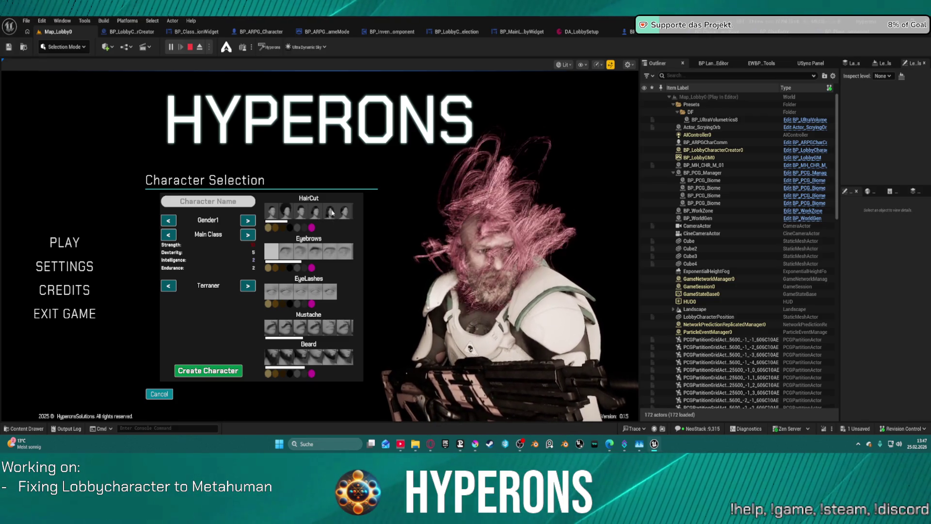
pyautogui.click(342, 214)
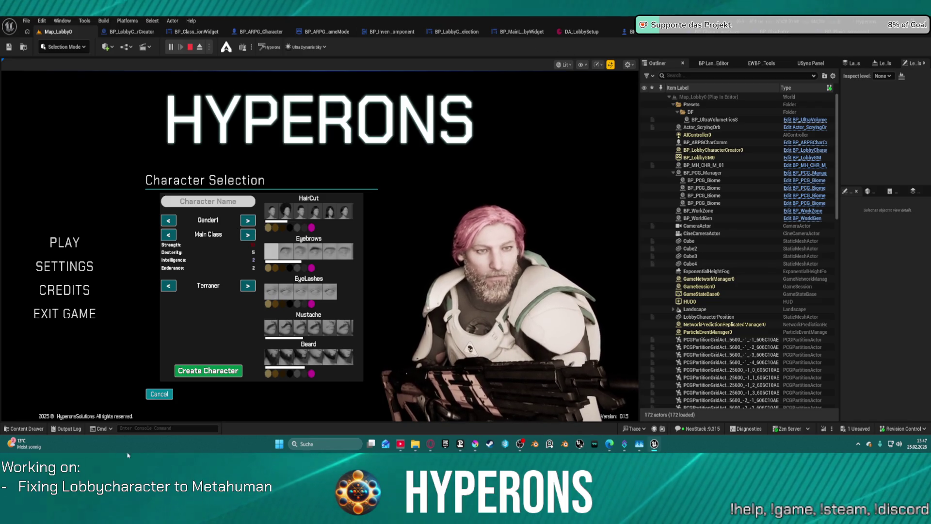
pyautogui.click(24, 429)
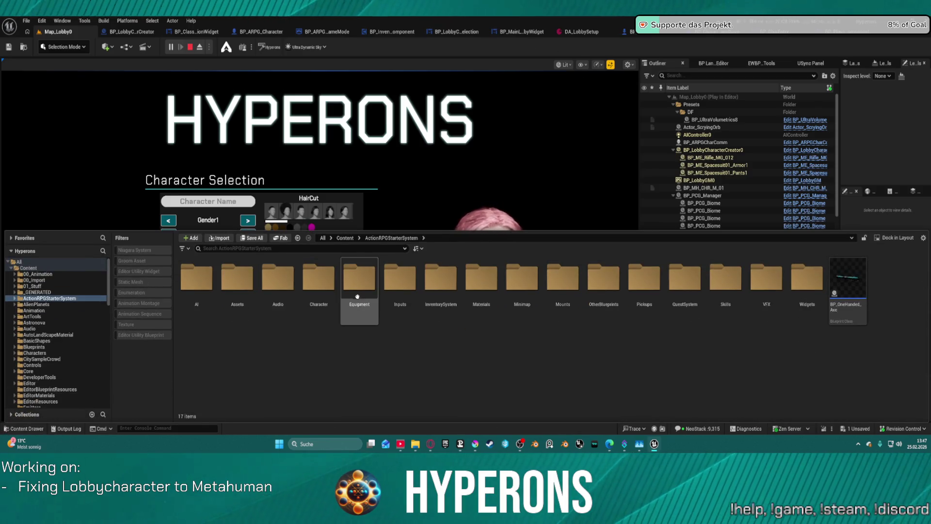
# - Browse into AI > AIPresets > AI_UE5 > Data and open the DT_HairType_M data table
pyautogui.click(191, 284)
pyautogui.doubleClick(191, 284)
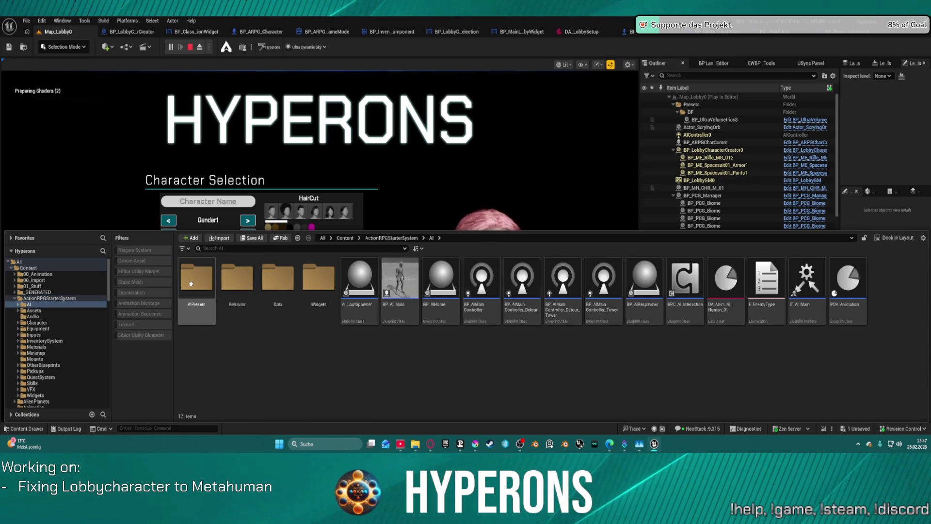
pyautogui.click(200, 286)
pyautogui.doubleClick(200, 287)
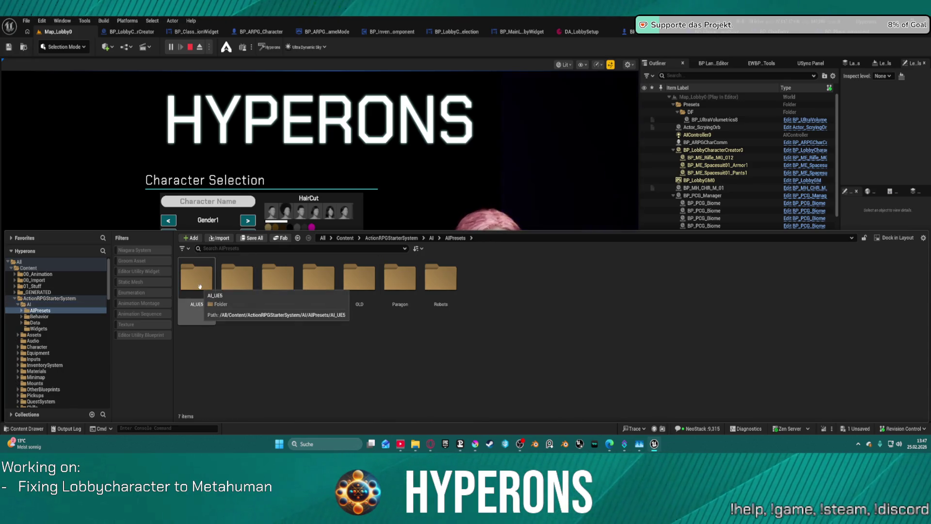
pyautogui.doubleClick(200, 287)
pyautogui.click(199, 281)
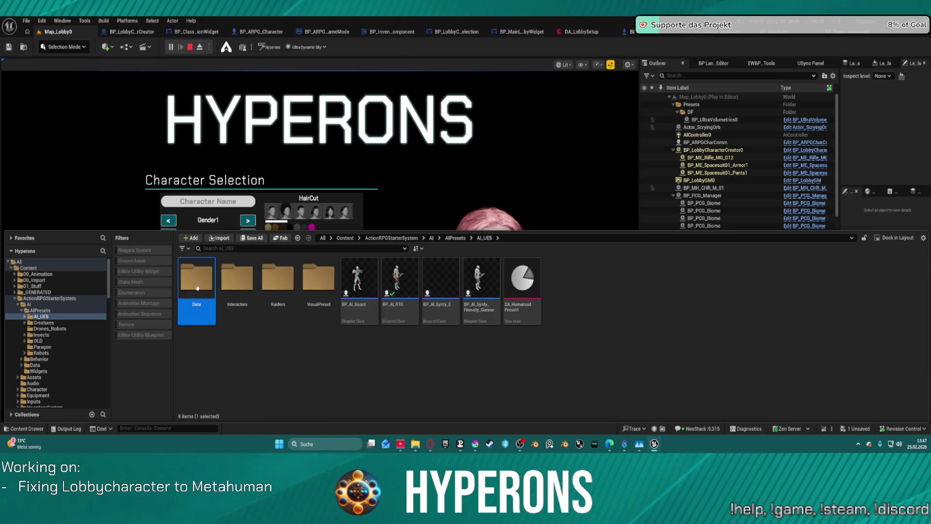
pyautogui.doubleClick(199, 281)
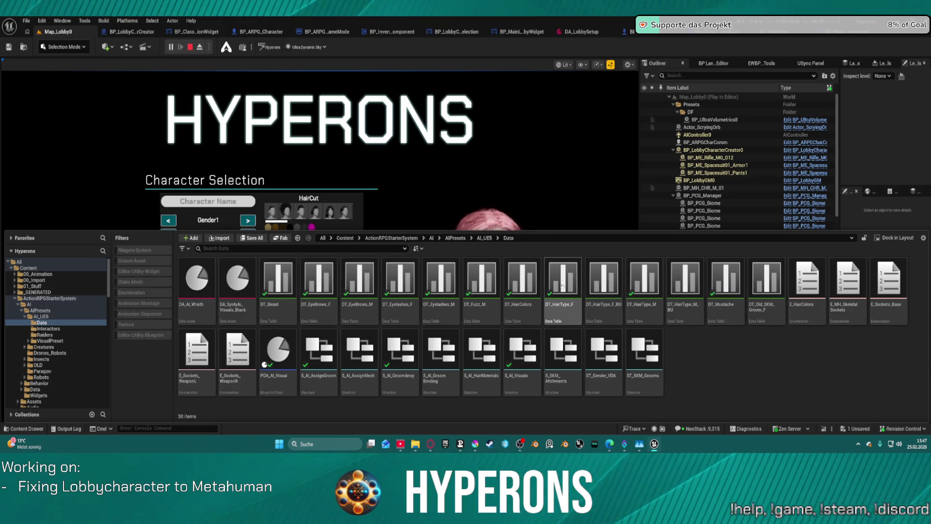
pyautogui.click(655, 282)
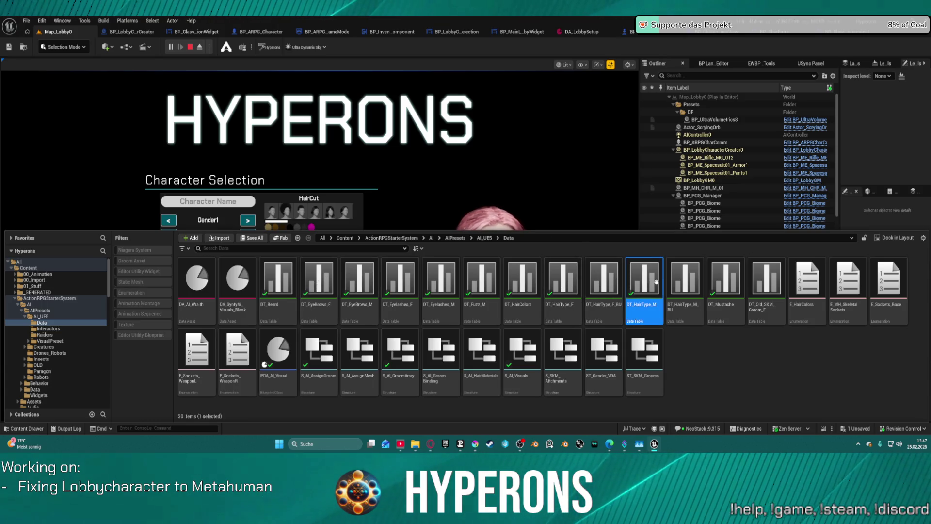
pyautogui.doubleClick(656, 281)
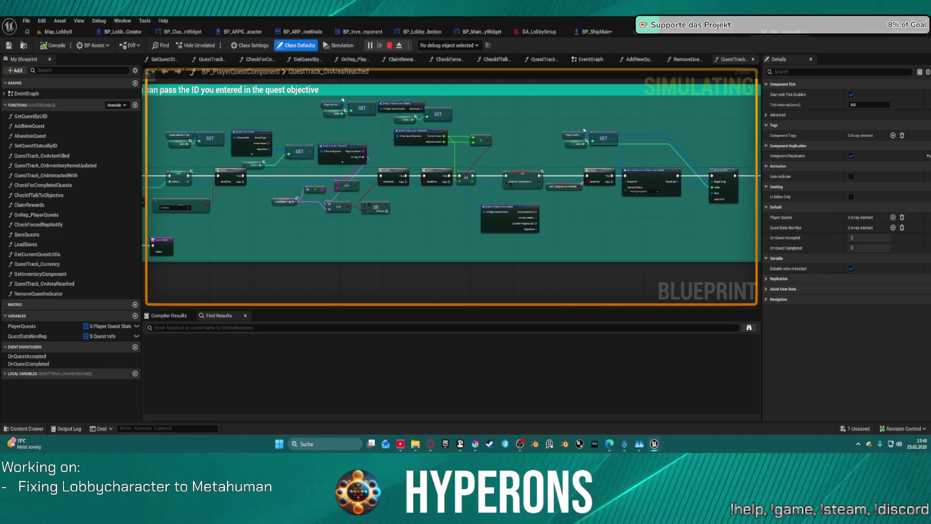
# - Return to the Map_Lobby0 tab, stop the play session, and restart Play-in-Editor with Alt+P
pyautogui.click(74, 32)
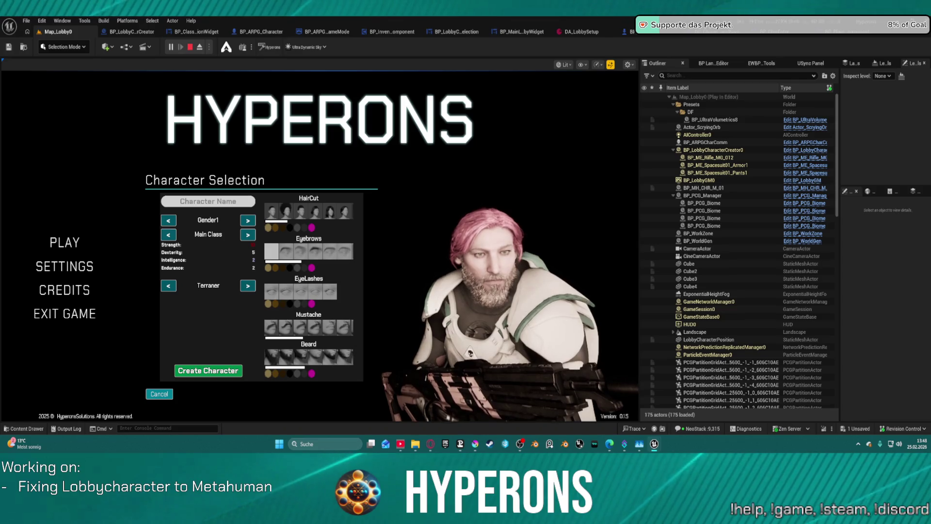
pyautogui.click(28, 430)
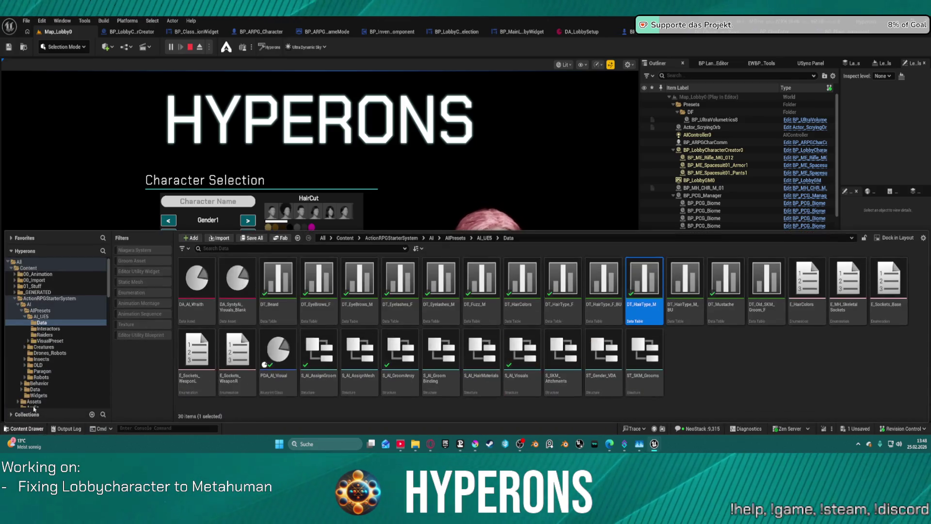
pyautogui.click(192, 47)
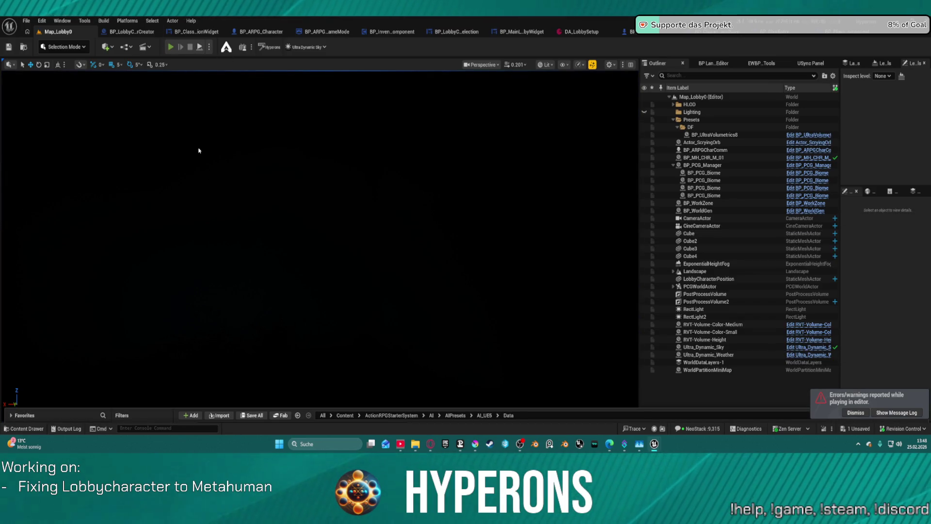
pyautogui.hotkey('alt', 'p')
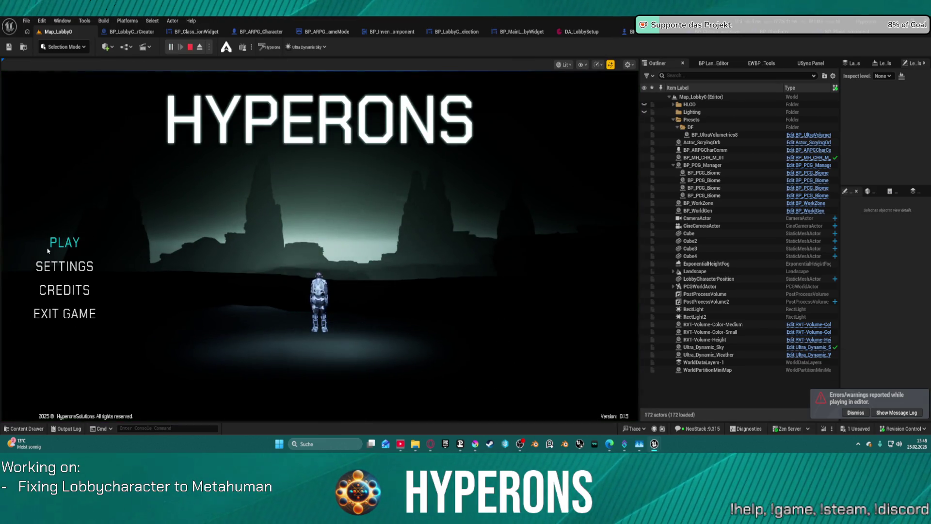
# - From the main menu, give a new character blonde hair and a moustache with a dark brown beard
pyautogui.click(61, 242)
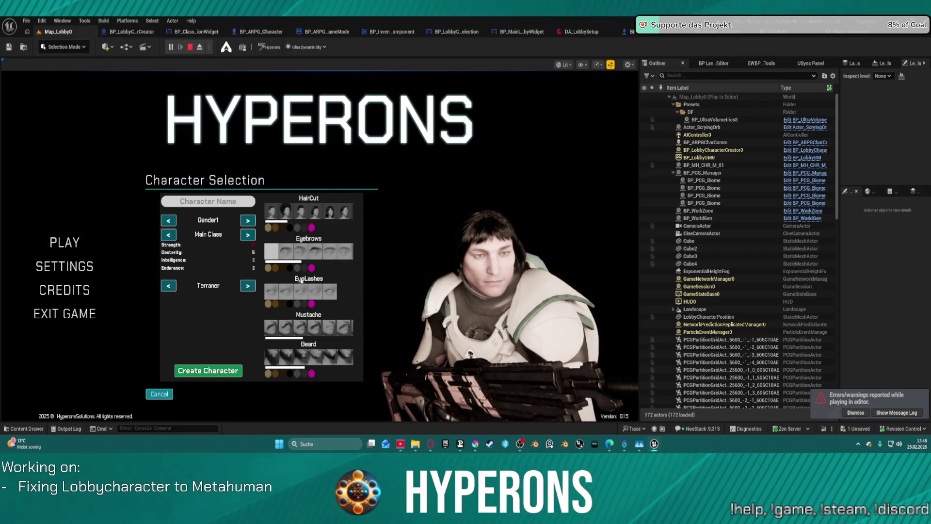
pyautogui.click(267, 228)
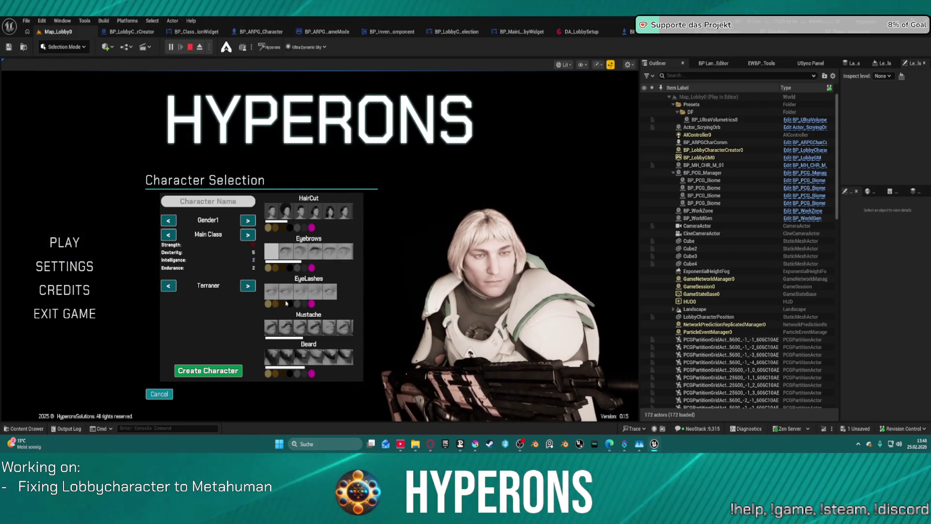
pyautogui.click(289, 351)
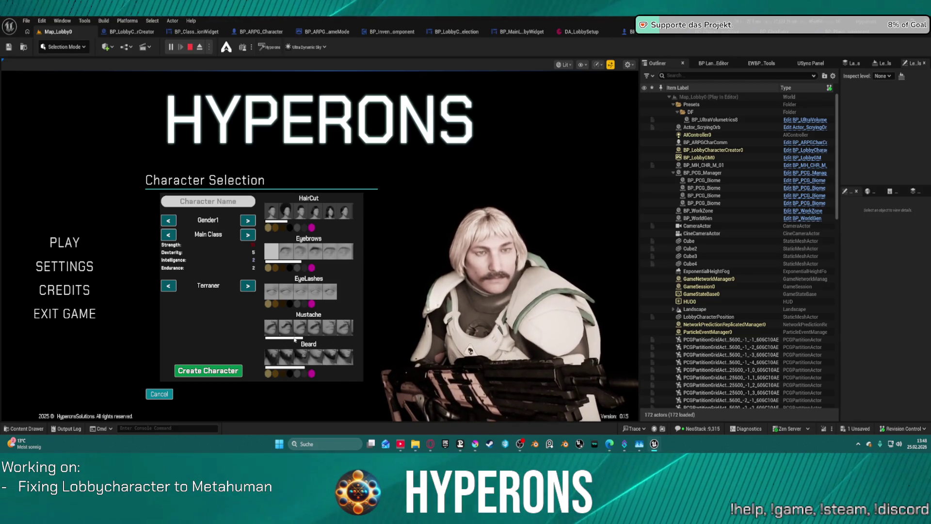
pyautogui.moveTo(296, 338); pyautogui.dragTo(348, 339)
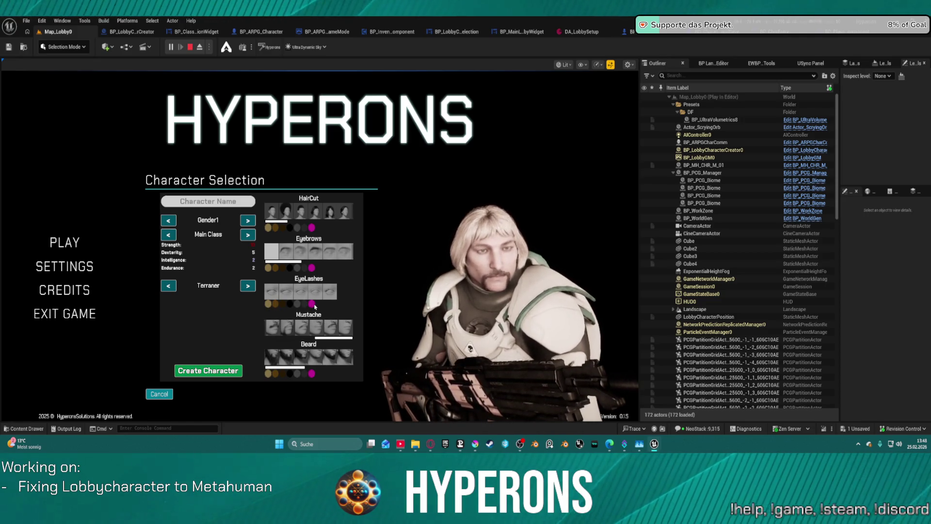
pyautogui.click(312, 373)
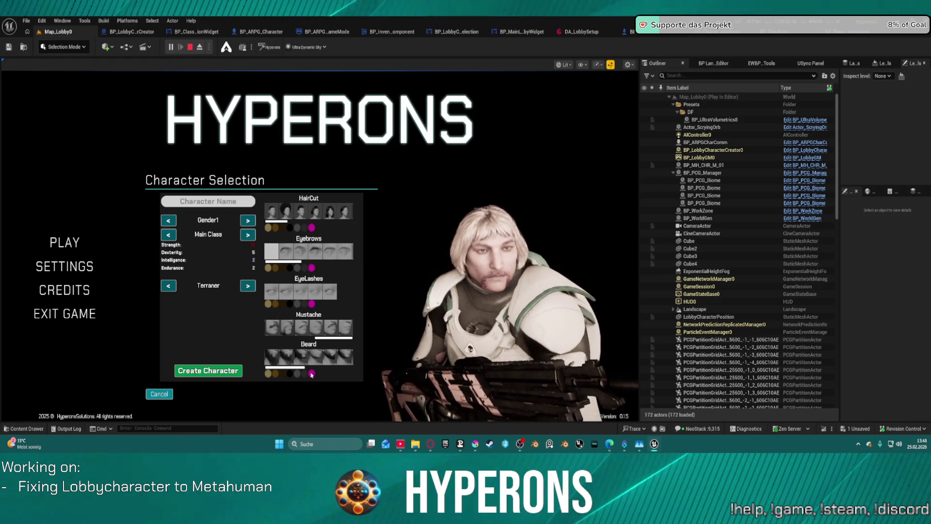
pyautogui.click(275, 374)
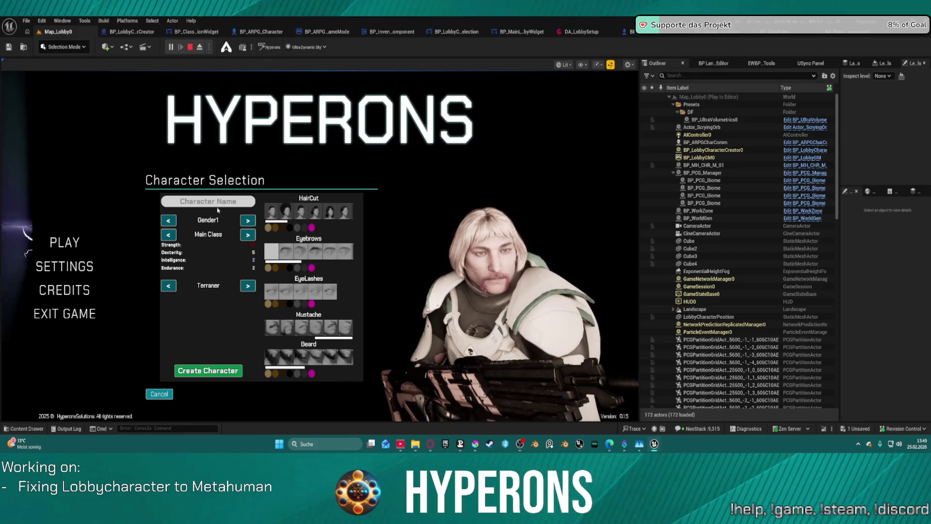
# - Name the character 'dasd', create and select it, then enter the game offline
pyautogui.write('dasdsadsasd')
pyautogui.click(213, 370)
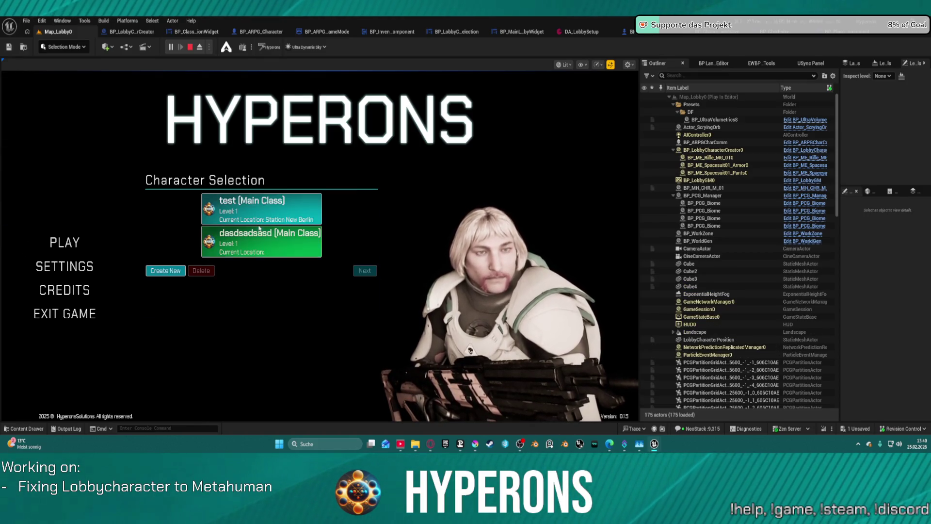
pyautogui.click(260, 239)
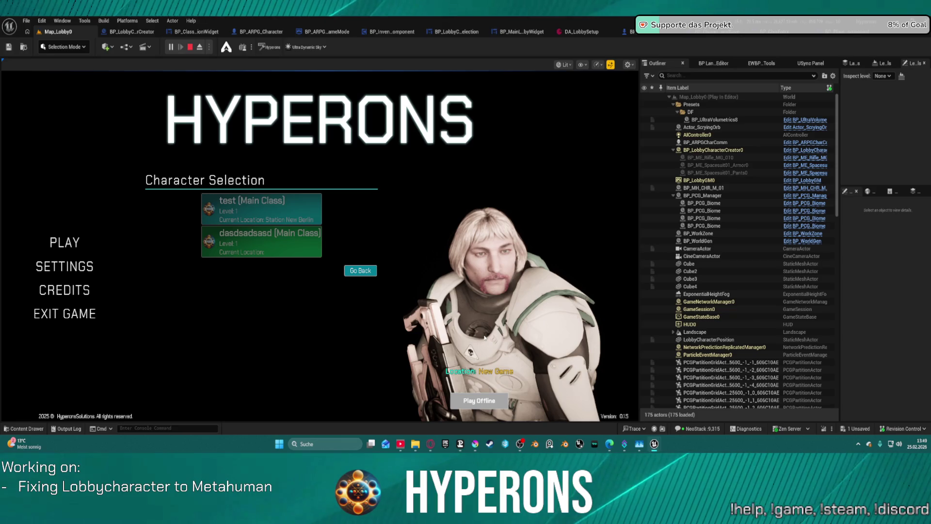
pyautogui.click(479, 400)
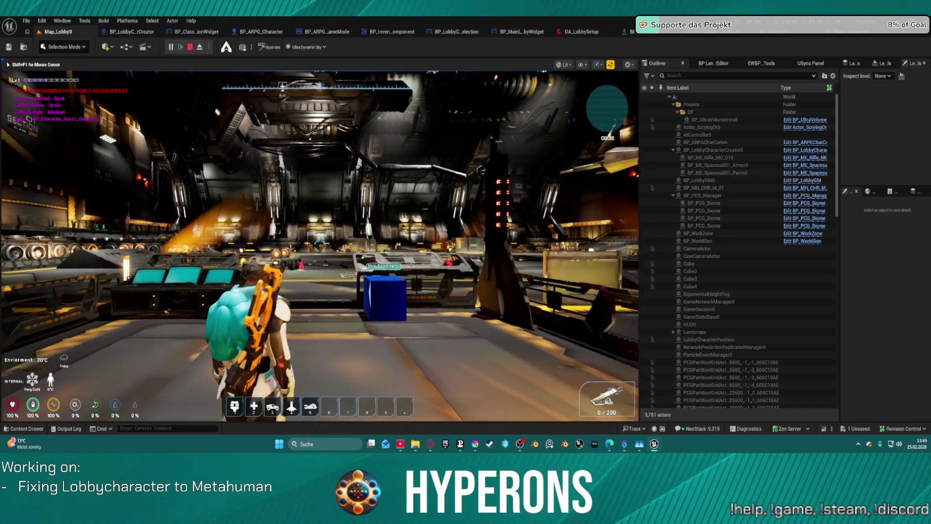
# - Open the inventory, then choose Save Game from the pause menu to hit the breakpoint
pyautogui.press('i')
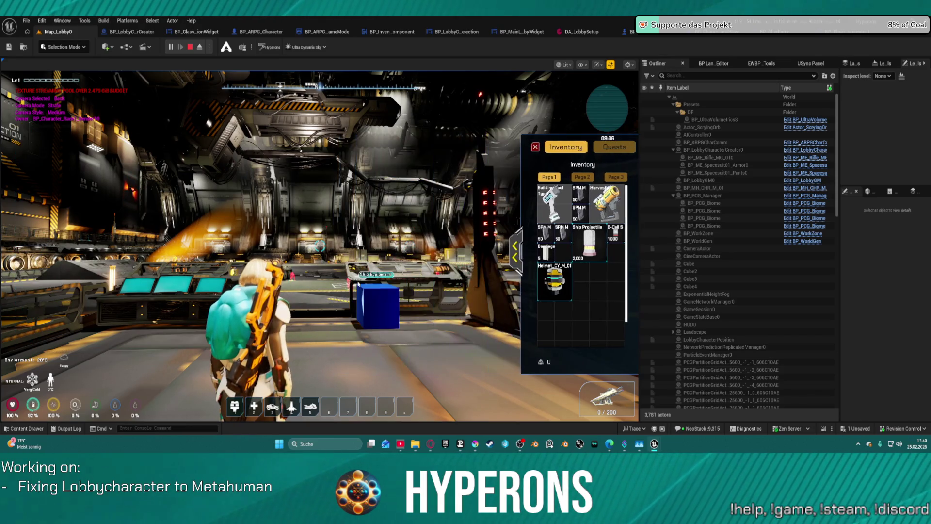
pyautogui.press('Escape')
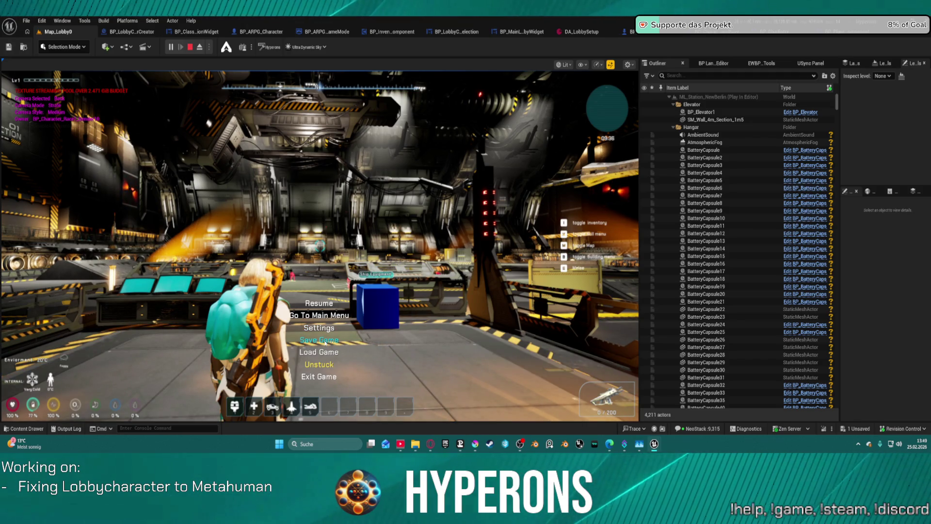
pyautogui.click(325, 340)
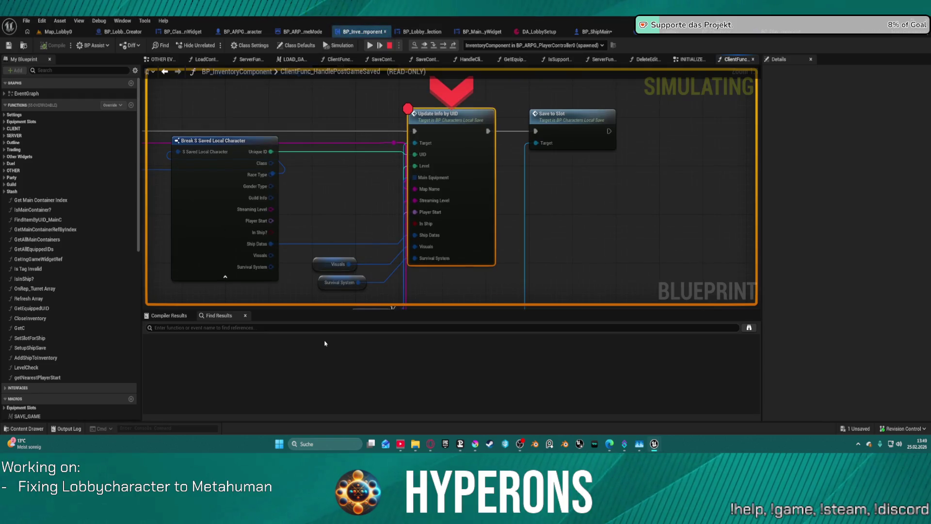
# - Remove the breakpoint from the Update Info by UID node and resume the simulation
pyautogui.rightClick(428, 156)
pyautogui.click(468, 249)
pyautogui.moveTo(348, 268)
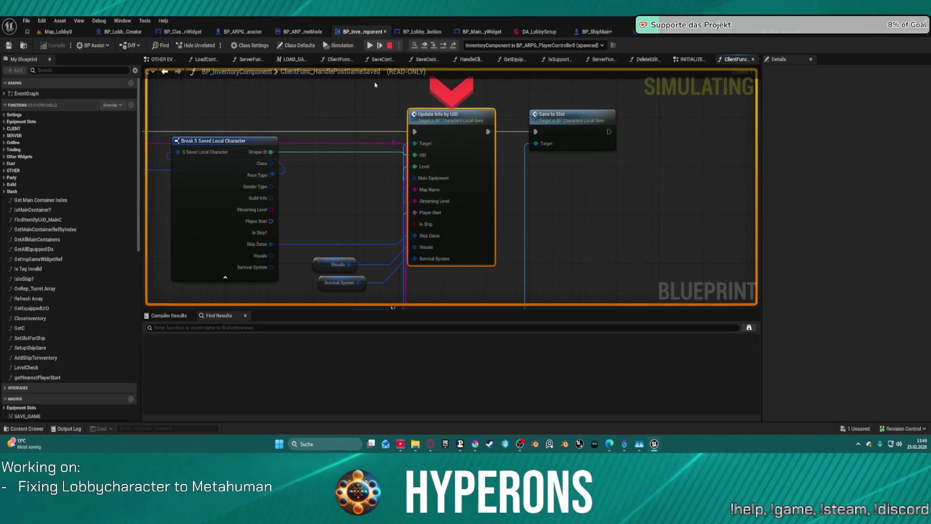
pyautogui.click(369, 45)
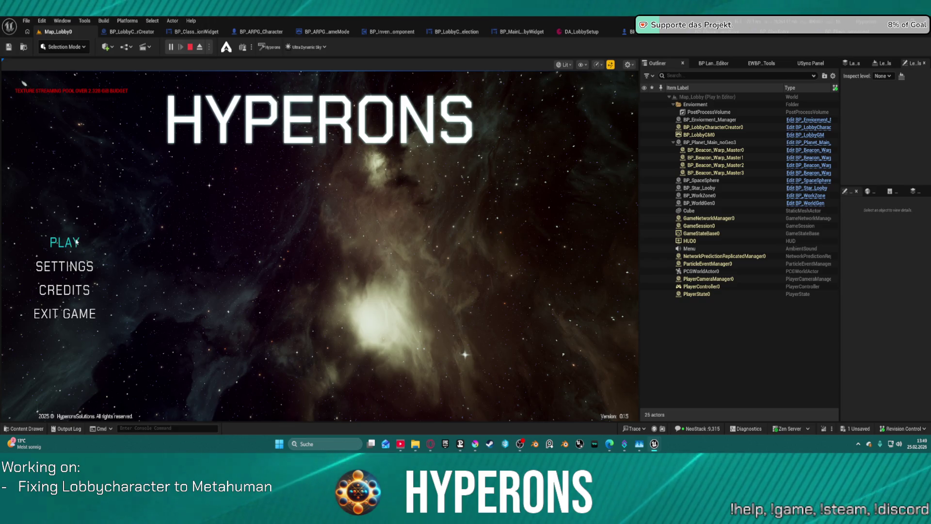
# - Open character selection, pick the saved character, and launch Play Offline
pyautogui.click(65, 242)
pyautogui.click(252, 241)
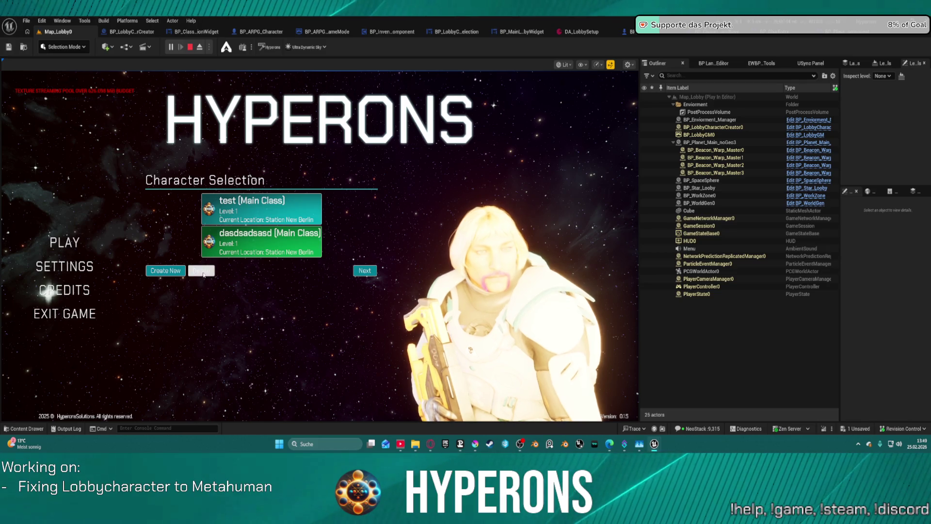
pyautogui.click(254, 237)
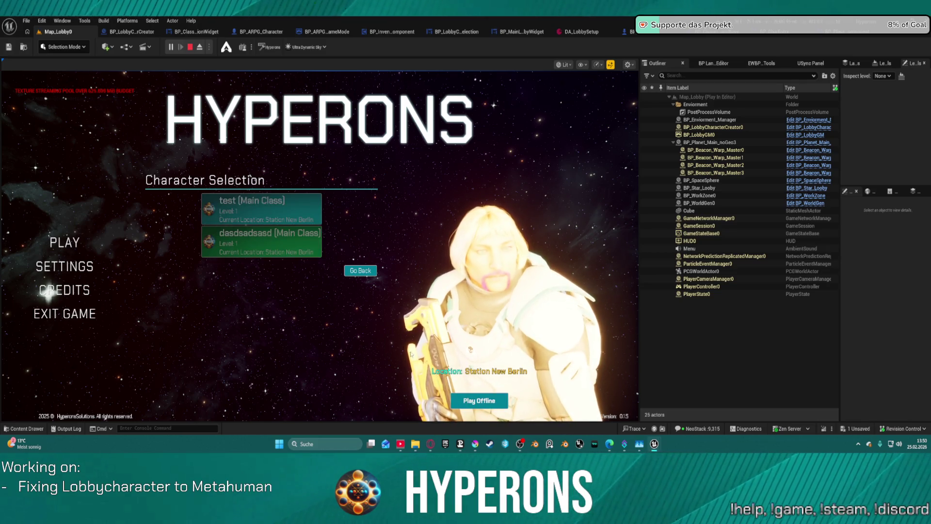
pyautogui.click(469, 400)
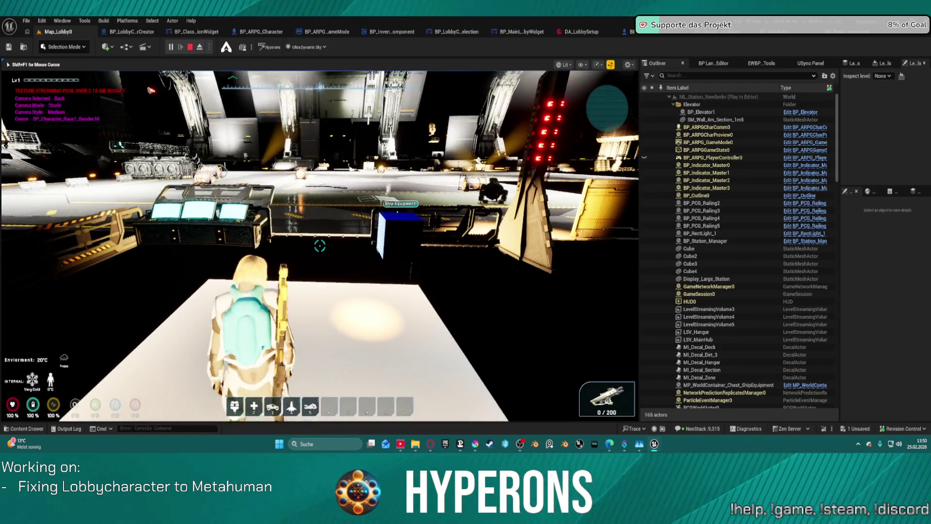
# - Bring up the pause menu, toggle the F8 free camera, resume, and check the inventory
pyautogui.press('Escape')
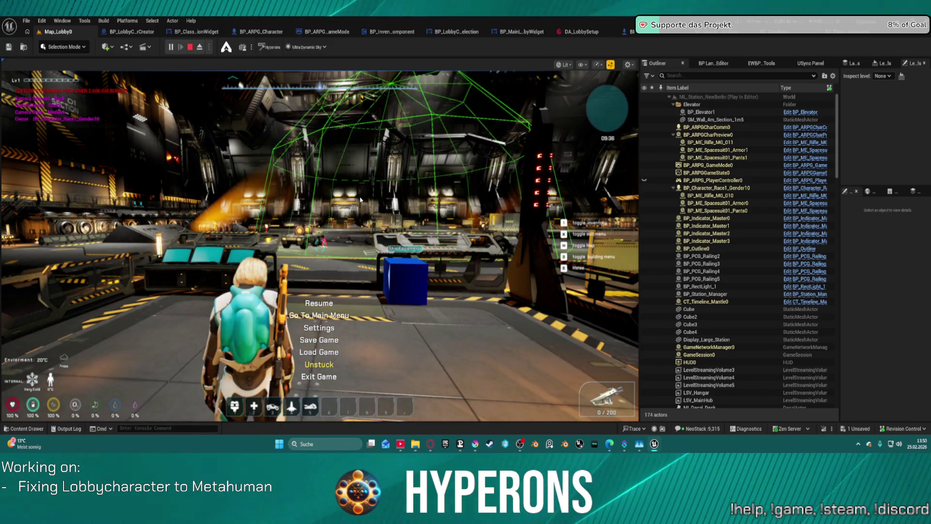
pyautogui.press('F8')
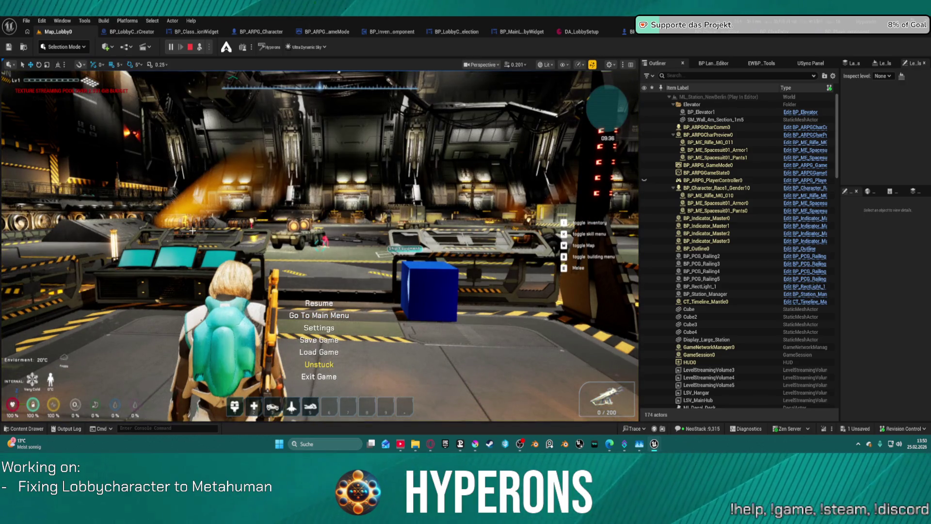
pyautogui.press('F8')
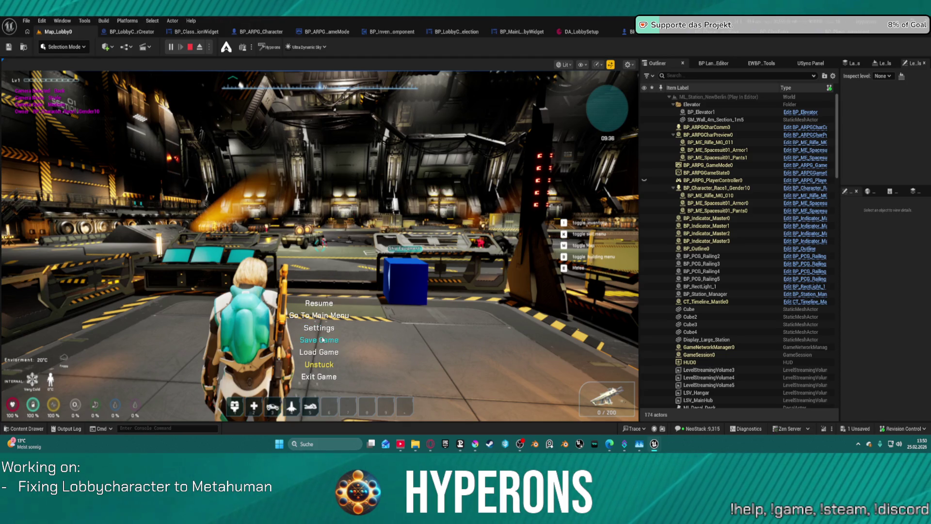
pyautogui.click(320, 307)
pyautogui.press('i')
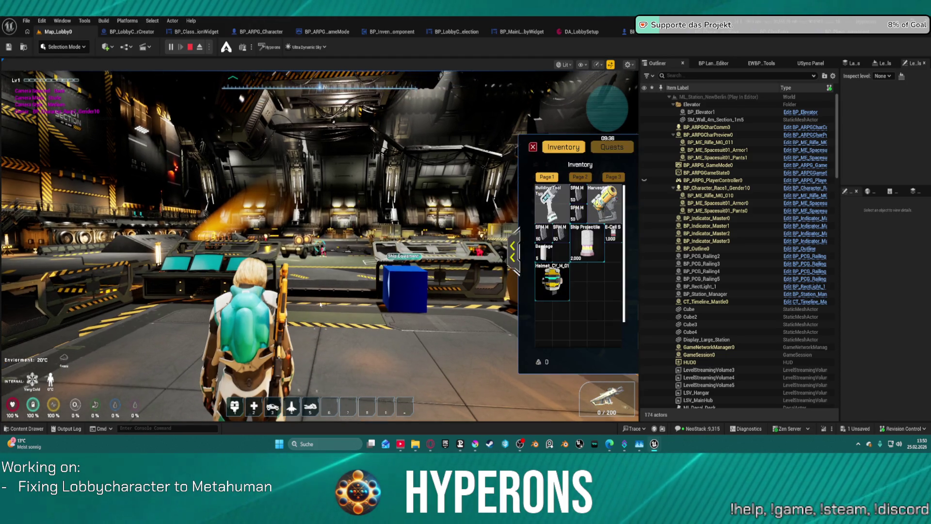
pyautogui.press('i')
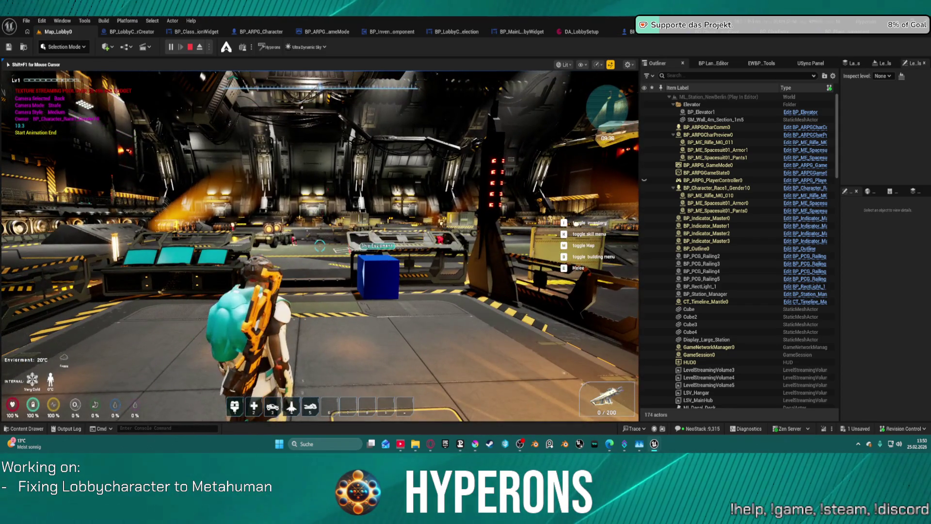
# - Save the game, return to the main menu, and open the character selection list
pyautogui.press('Escape')
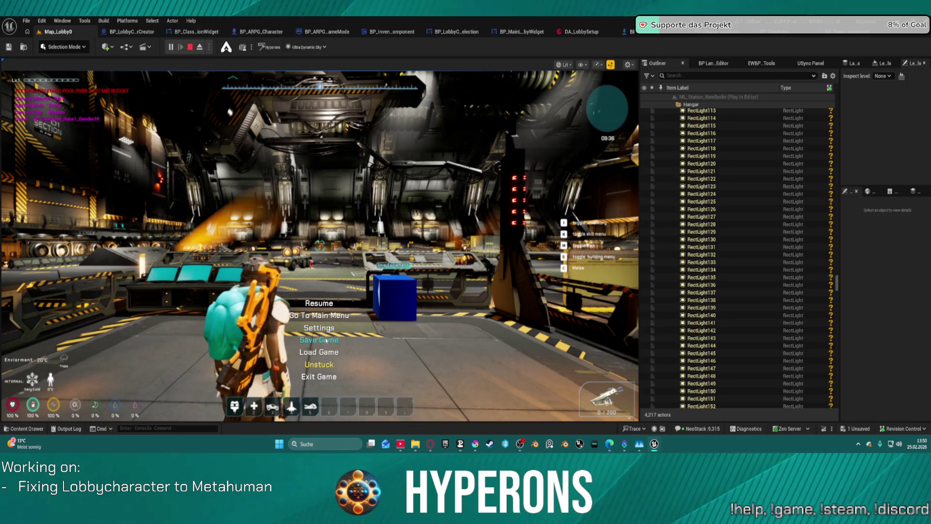
pyautogui.click(319, 339)
pyautogui.press('Escape')
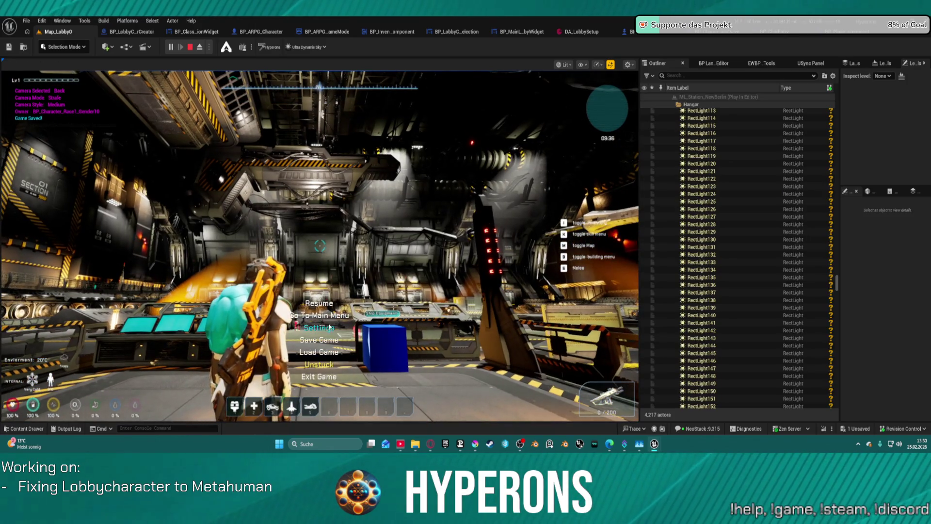
pyautogui.click(336, 315)
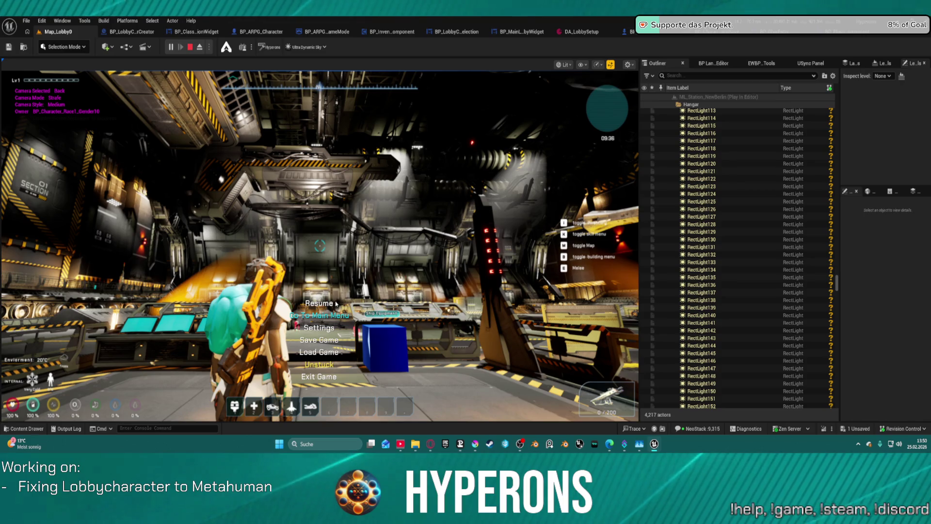
pyautogui.click(58, 242)
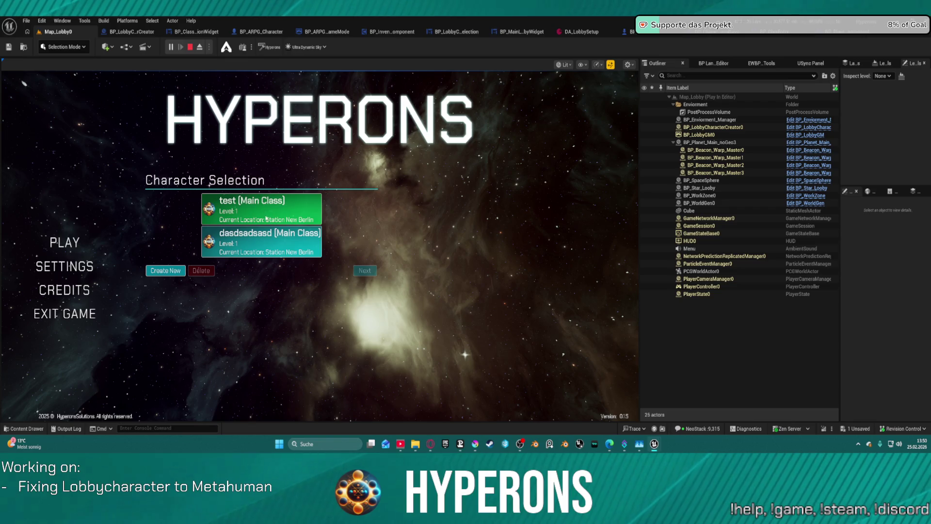
# - Select the first character to enable Delete and Next, then stop play with Esc
pyautogui.click(260, 219)
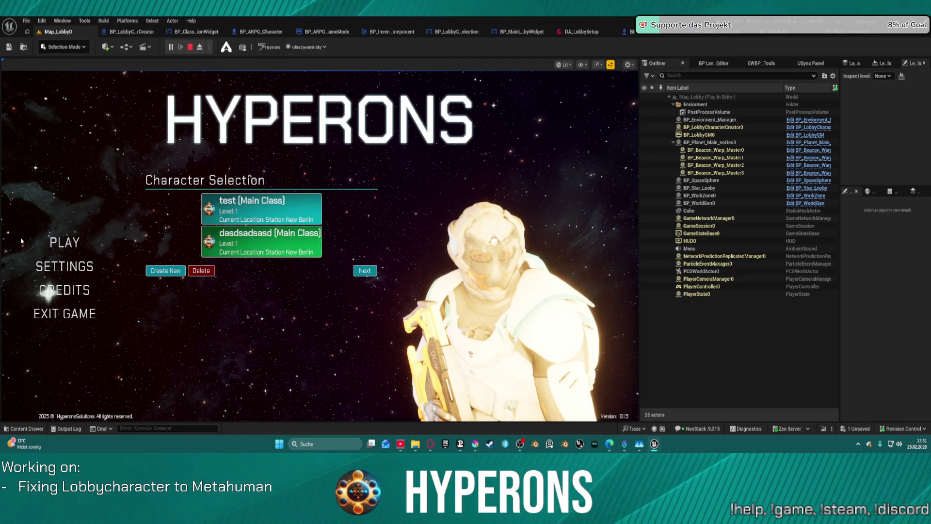
pyautogui.press('Escape')
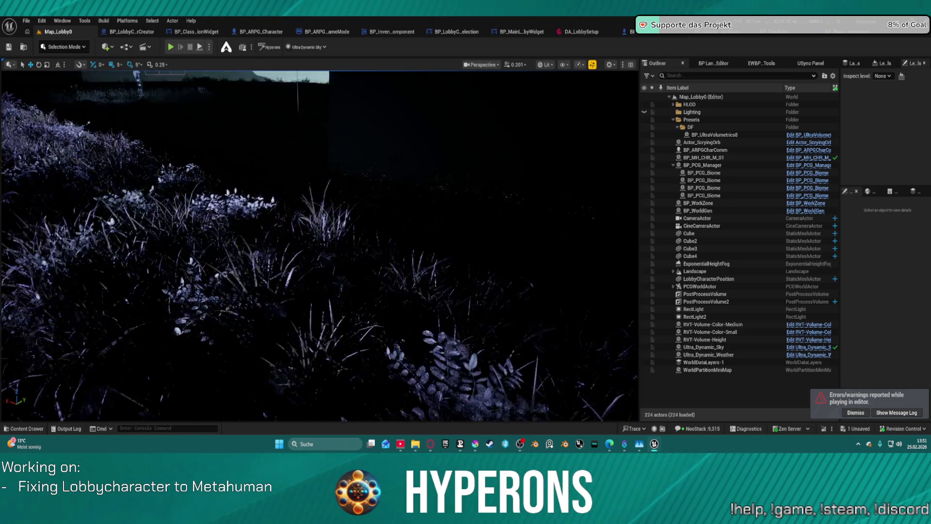
# - Fly over the landscape and glance at the lobby character creator blueprint tab
pyautogui.press('w')
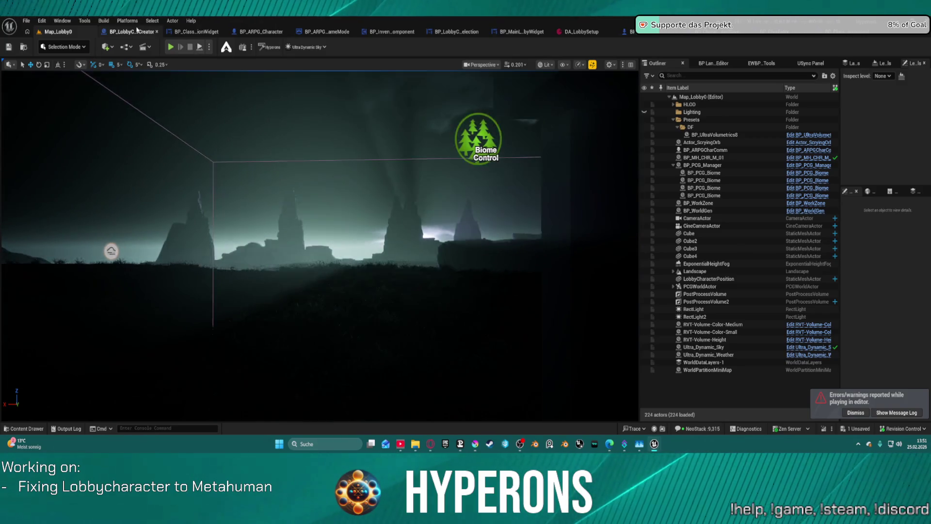
pyautogui.click(129, 32)
pyautogui.click(29, 32)
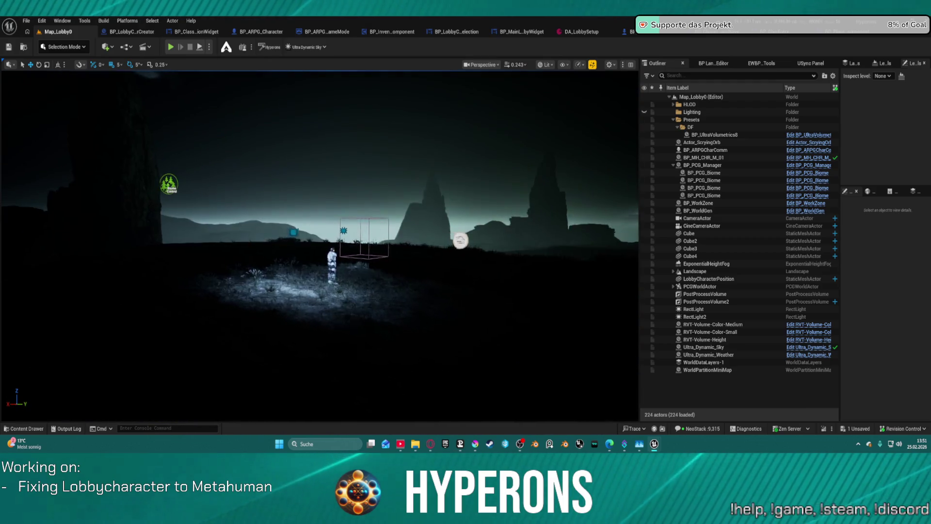
pyautogui.scroll(2, 321, 246)
pyautogui.scroll(1, 320, 245)
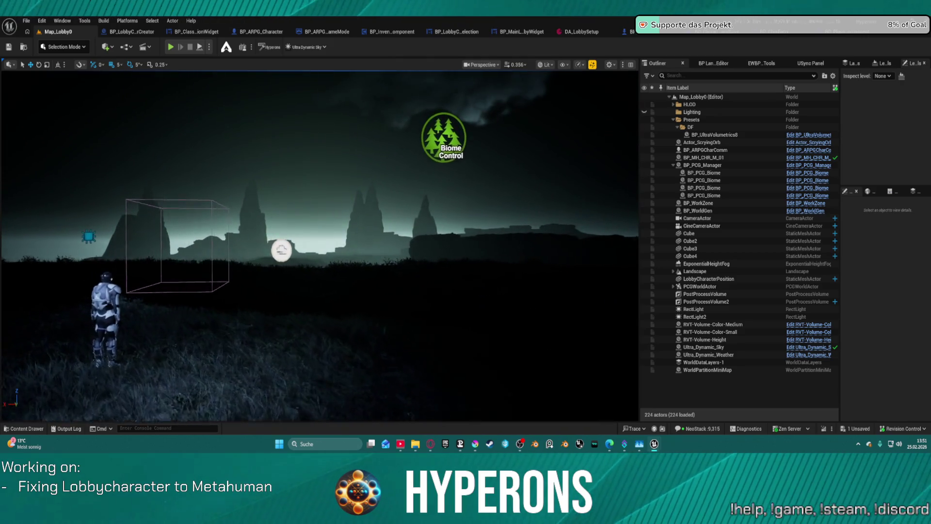
pyautogui.scroll(-3, 320, 246)
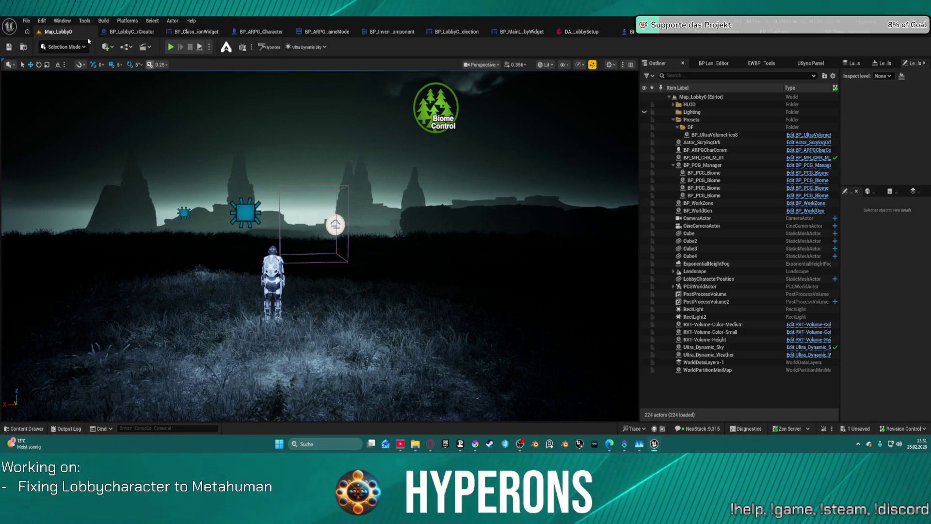
# - Look through File > Recent Levels without opening one, then save all modified packages
pyautogui.click(26, 20)
pyautogui.moveTo(65, 78)
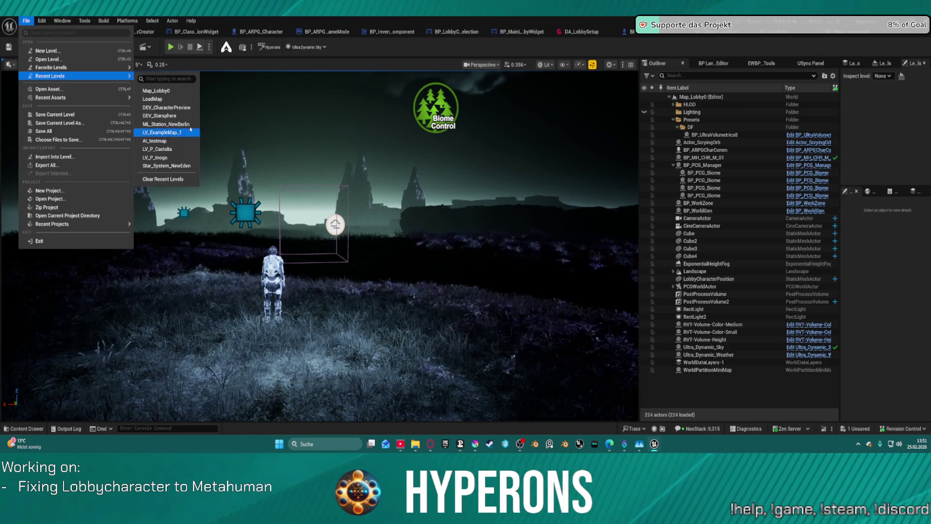
pyautogui.click(419, 48)
pyautogui.hotkey('ctrl', 's')
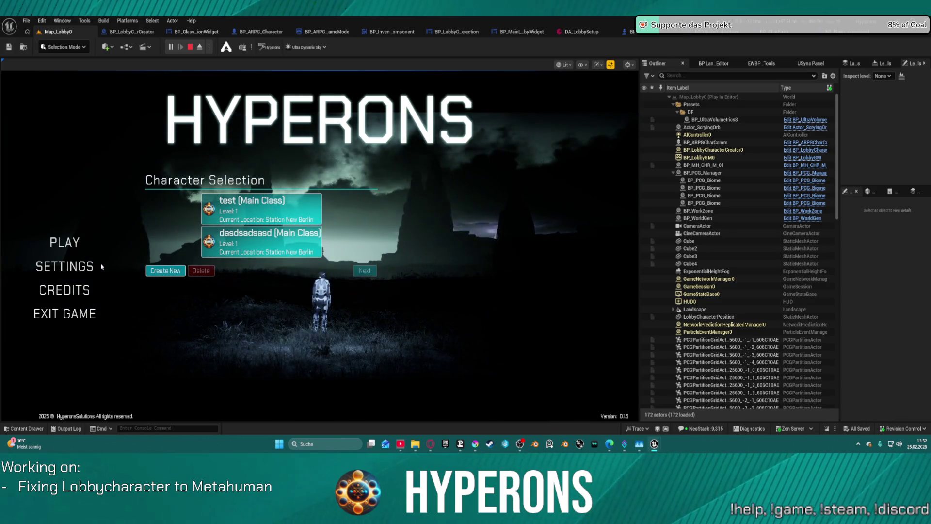
# - Check that Create New swaps the dasdsadsasd character list for the creation panel, then stop playing
pyautogui.click(233, 245)
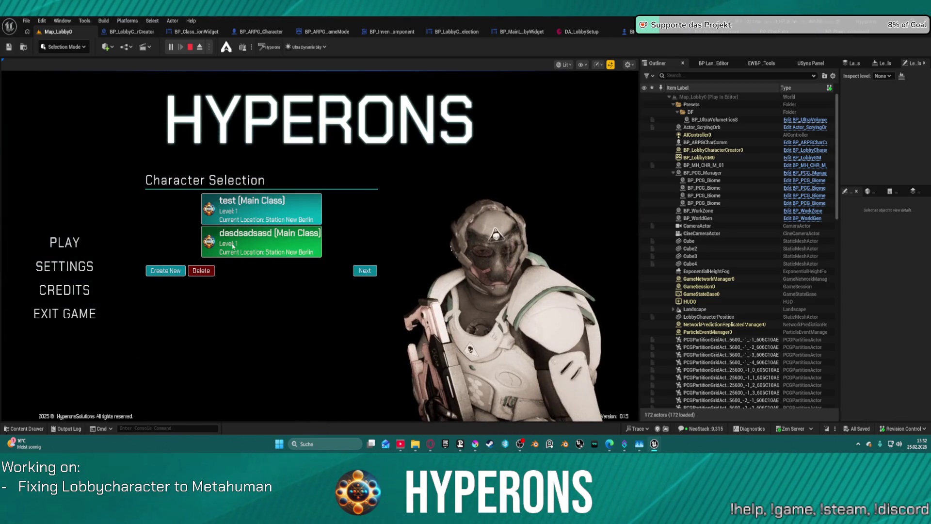
pyautogui.click(167, 271)
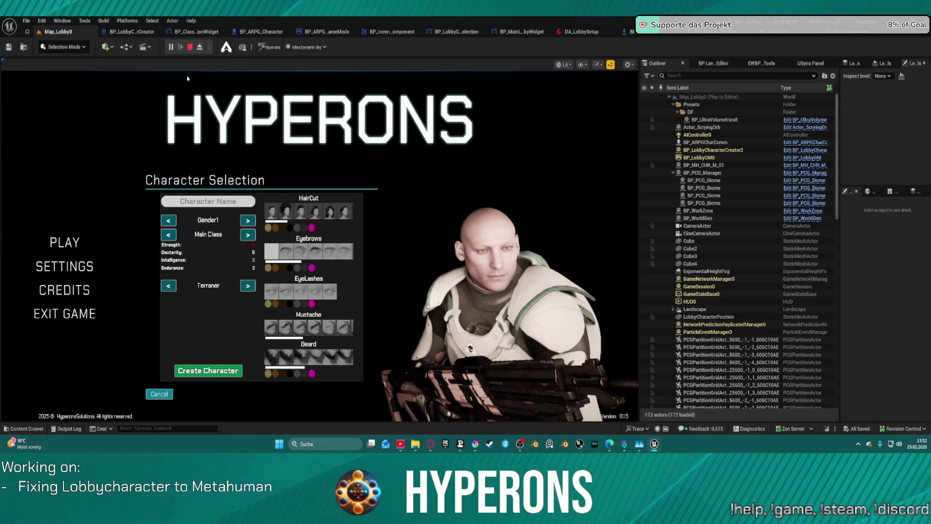
pyautogui.click(189, 47)
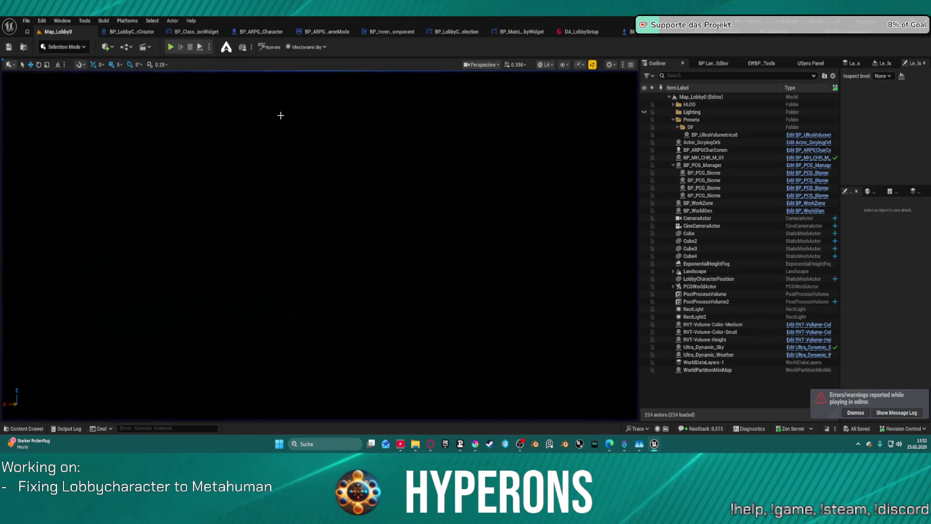
# - Inspect the Hair Color scroll box in BP_ClassSelectionWidget's designer layout
pyautogui.click(194, 32)
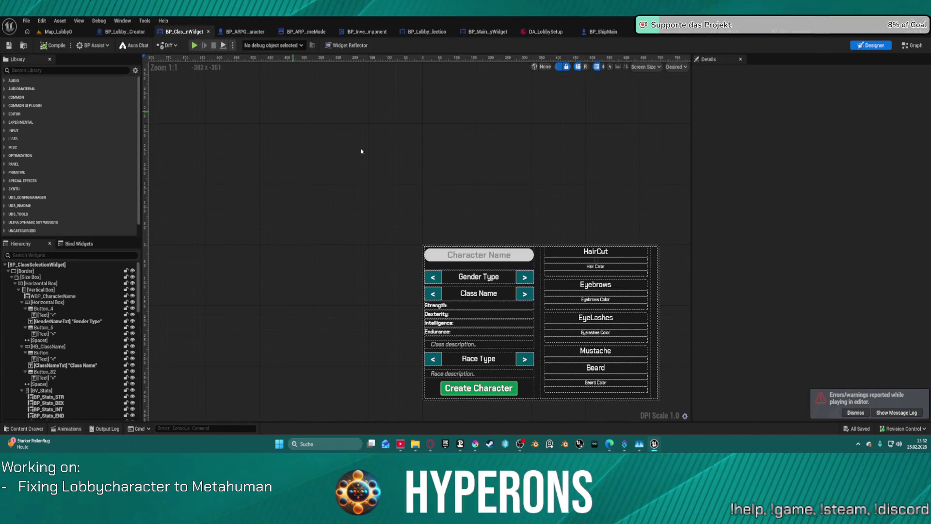
pyautogui.click(596, 274)
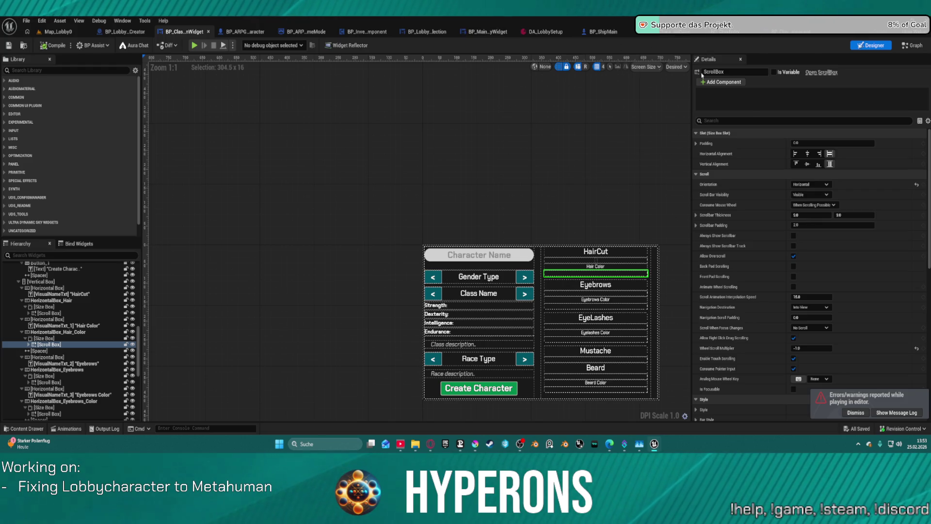
pyautogui.click(587, 108)
# - Open BP_VisualsButton from Widgets/Lobby, then launch a standalone Hyperons Preview
pyautogui.hotkey('ctrl', 'space')
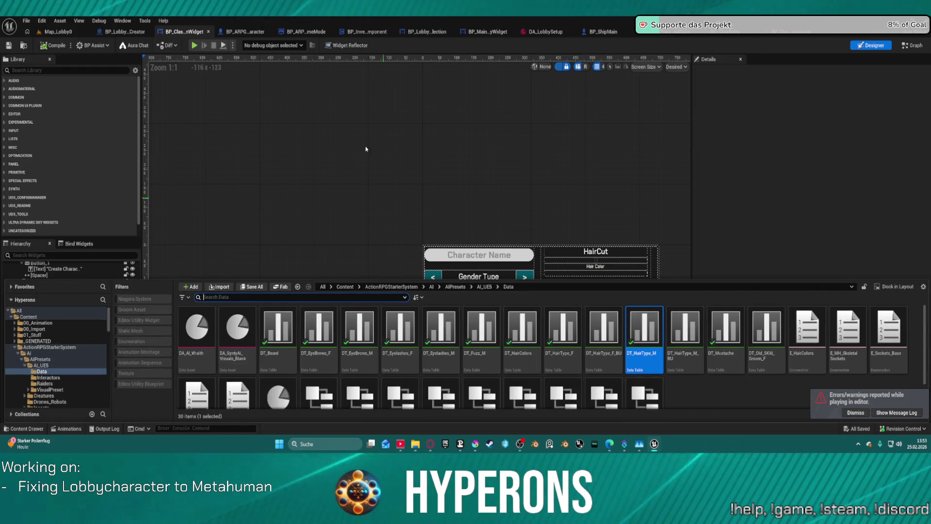
pyautogui.hotkey('ctrl', 'b')
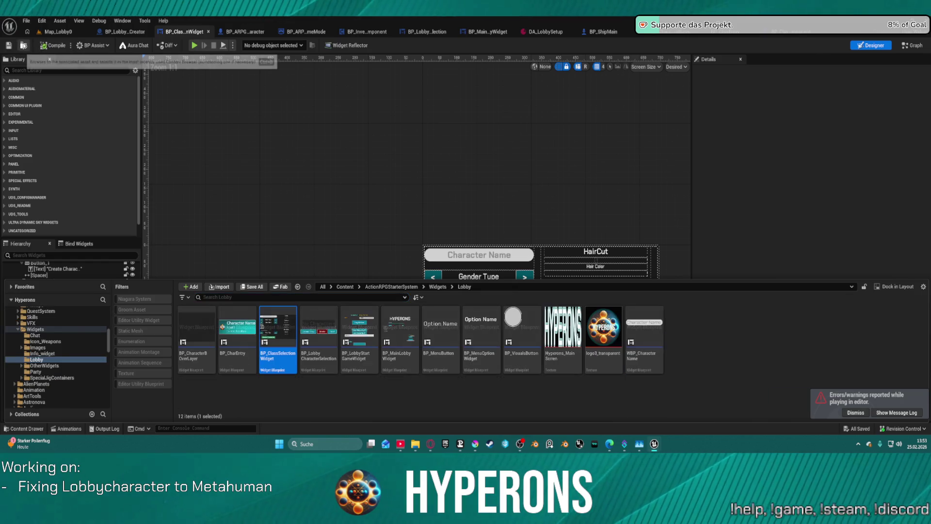
pyautogui.doubleClick(521, 330)
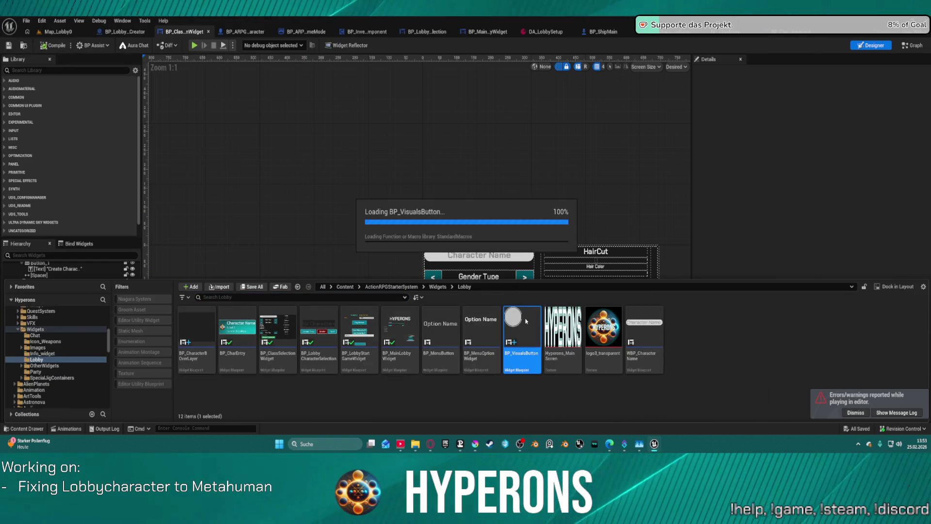
pyautogui.click(734, 48)
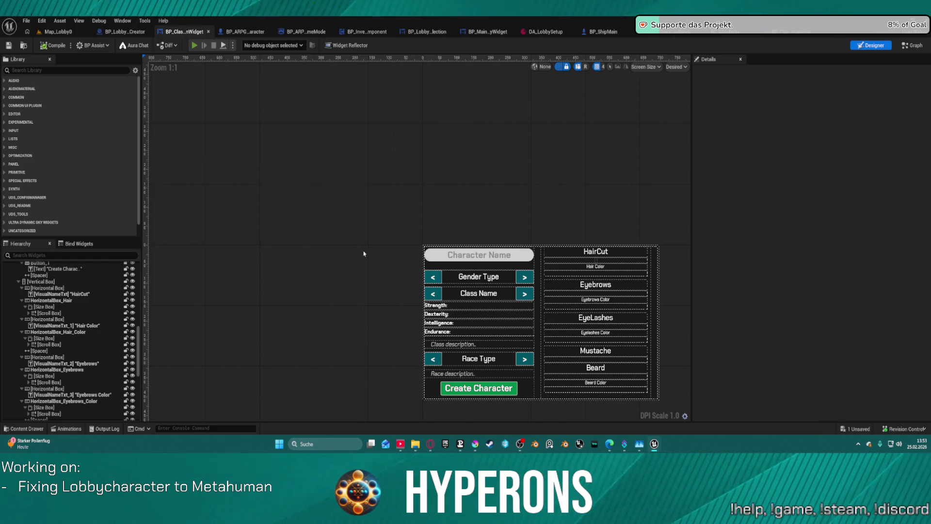
pyautogui.click(195, 45)
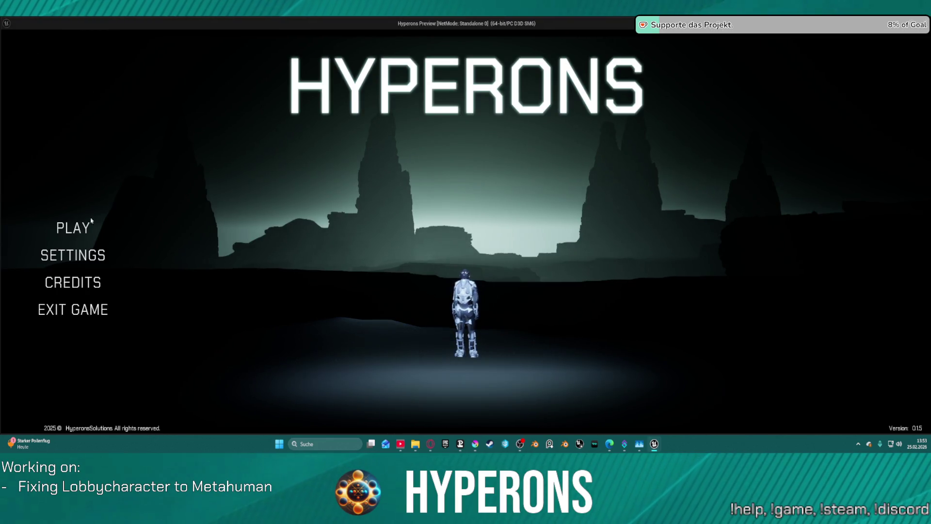
# - Test Create New in the standalone preview, close it, and open the advanced Play settings
pyautogui.click(73, 227)
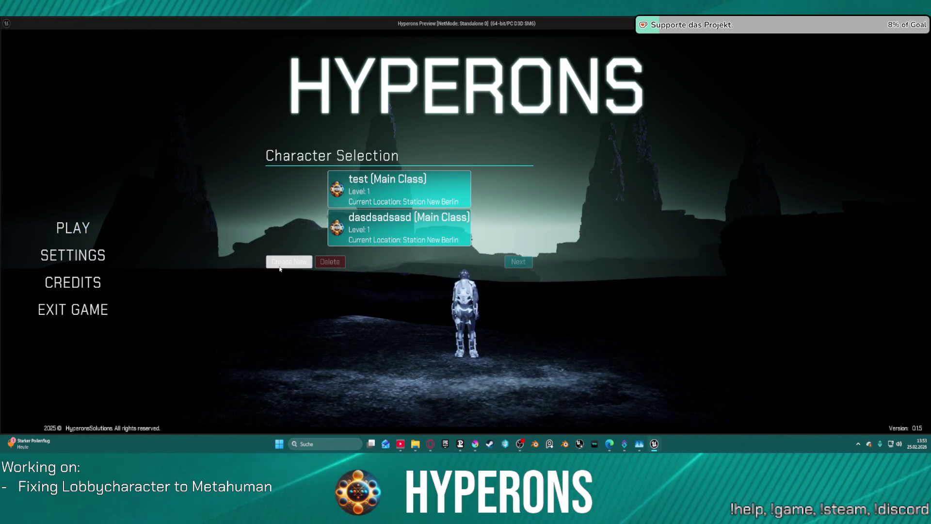
pyautogui.click(287, 262)
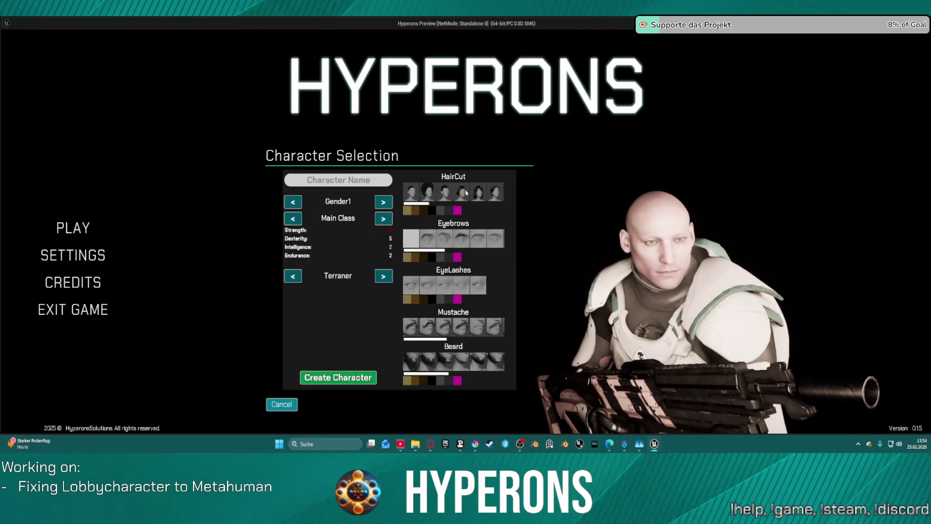
pyautogui.press('Escape')
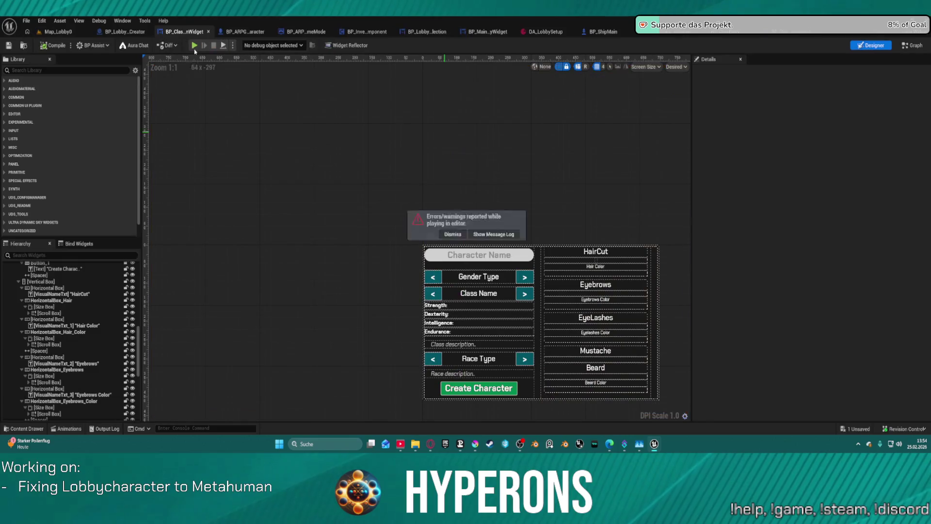
pyautogui.click(234, 46)
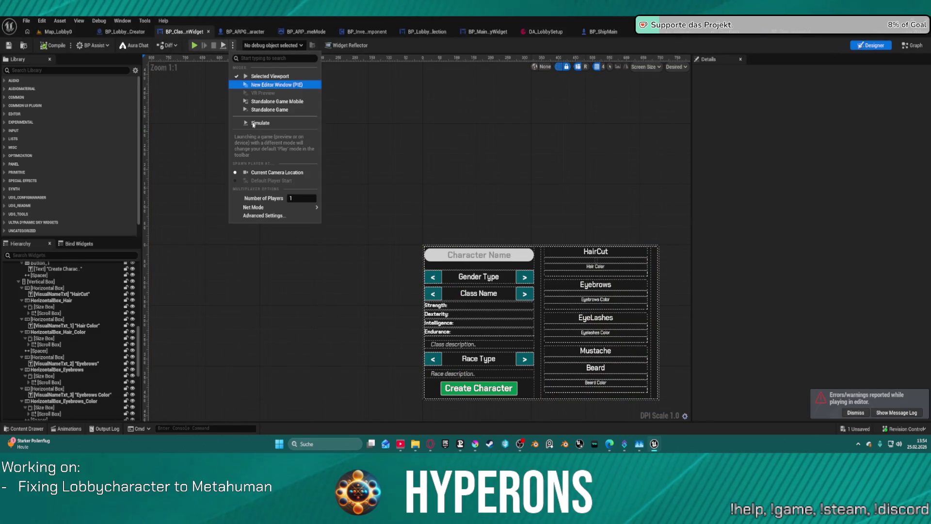
pyautogui.click(280, 221)
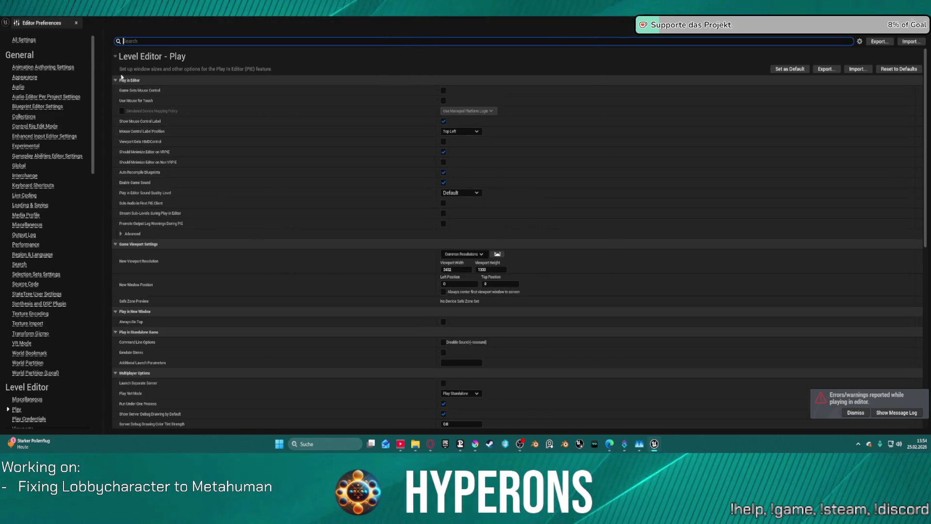
# - Set new play windows to the 16:9 Full HD (1920×1080) monitor resolution and leave Preferences
pyautogui.click(77, 21)
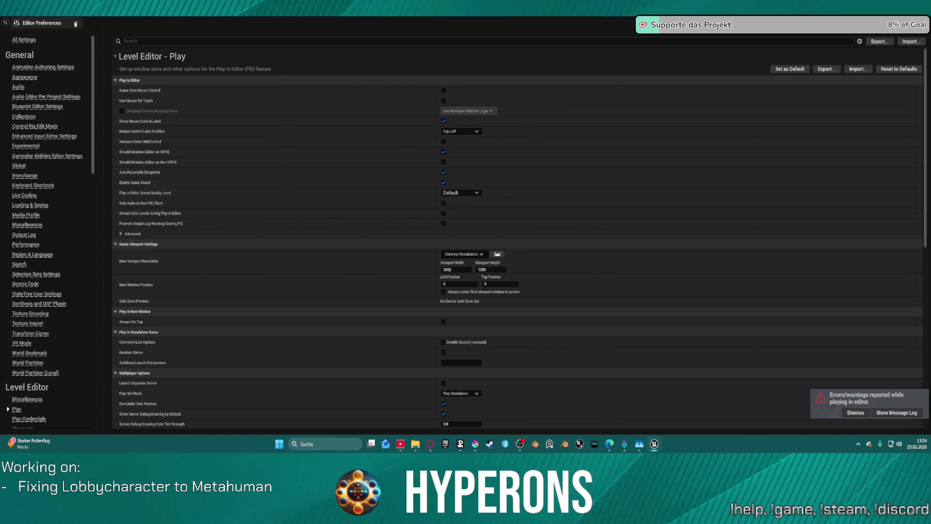
pyautogui.click(233, 45)
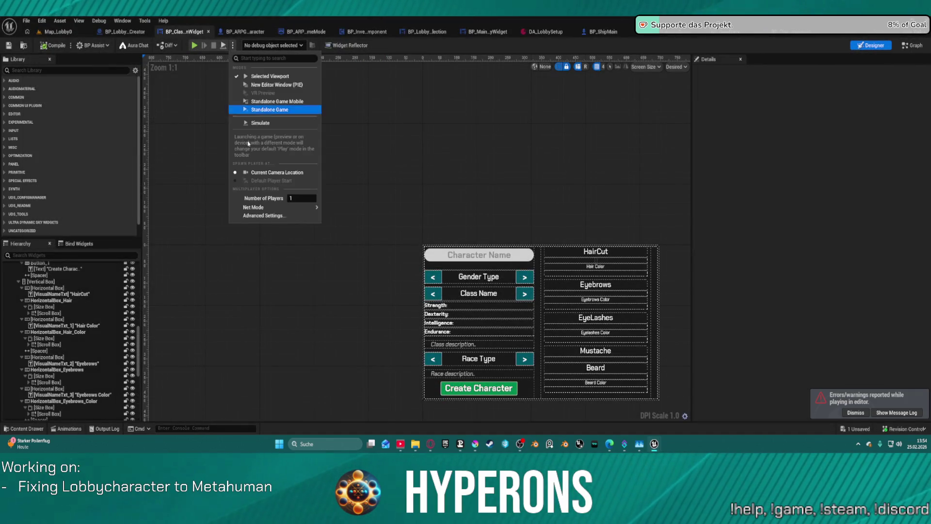
pyautogui.click(270, 217)
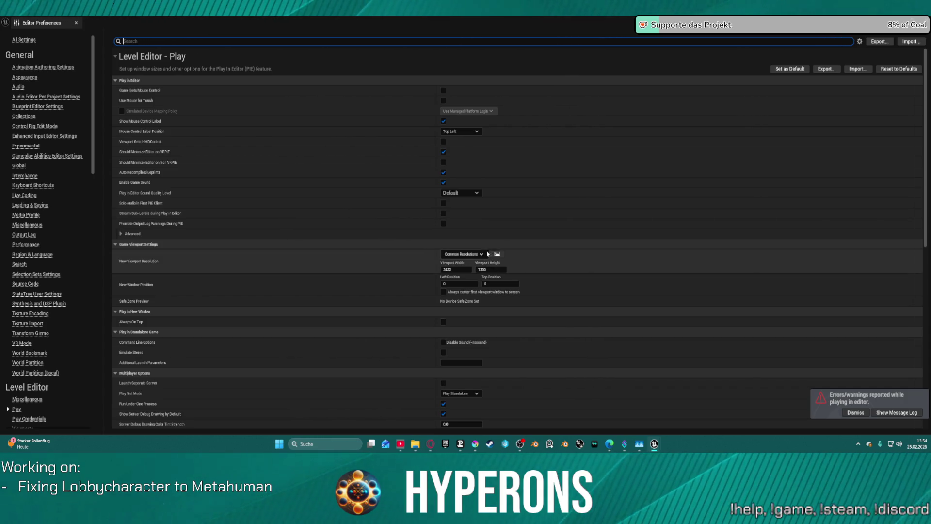
pyautogui.click(463, 253)
pyautogui.moveTo(480, 267)
pyautogui.moveTo(470, 292)
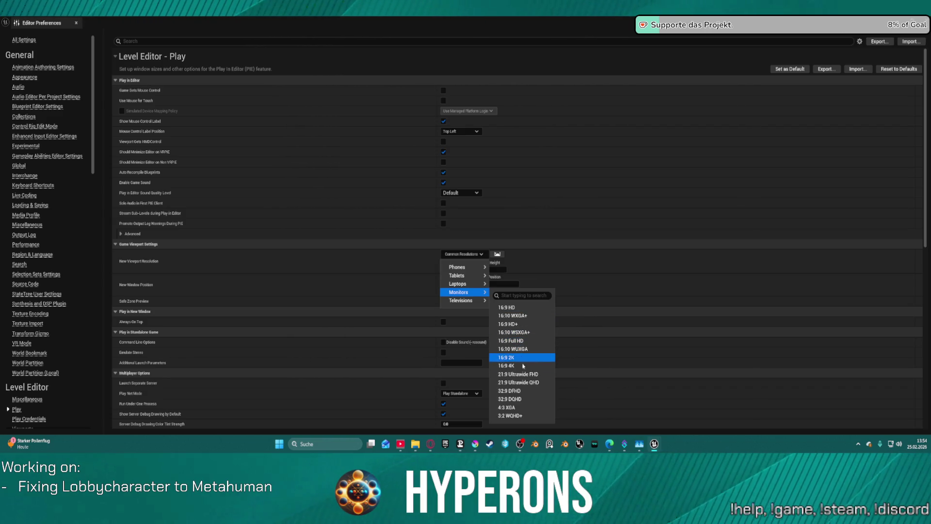
pyautogui.click(527, 341)
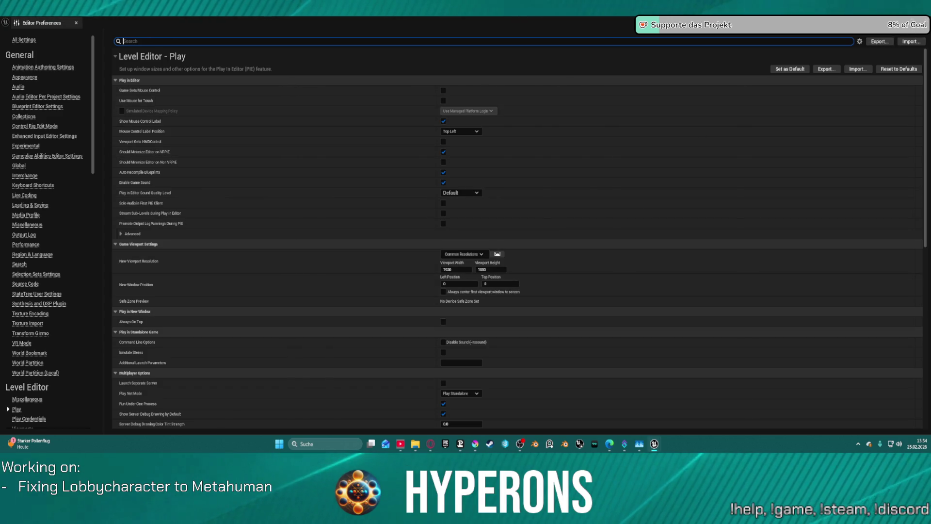
pyautogui.hotkey('alt', 'Tab')
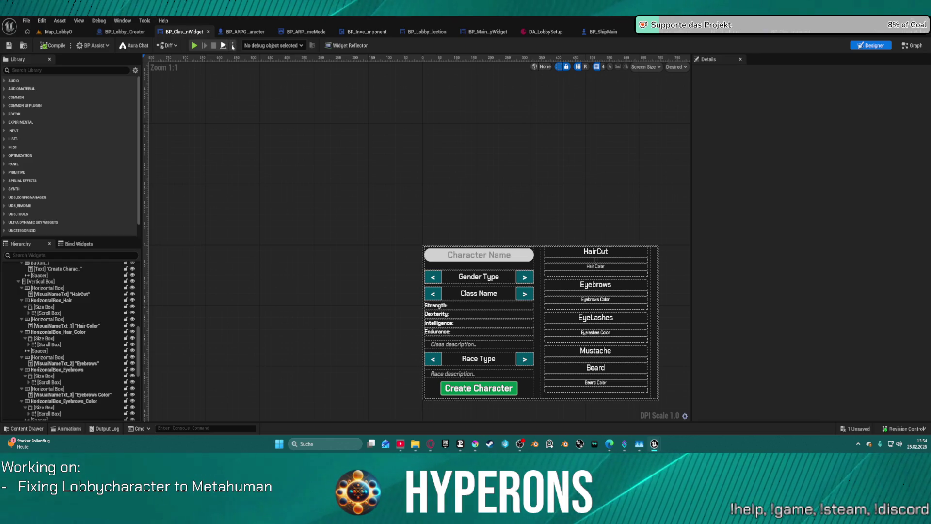
pyautogui.click(190, 46)
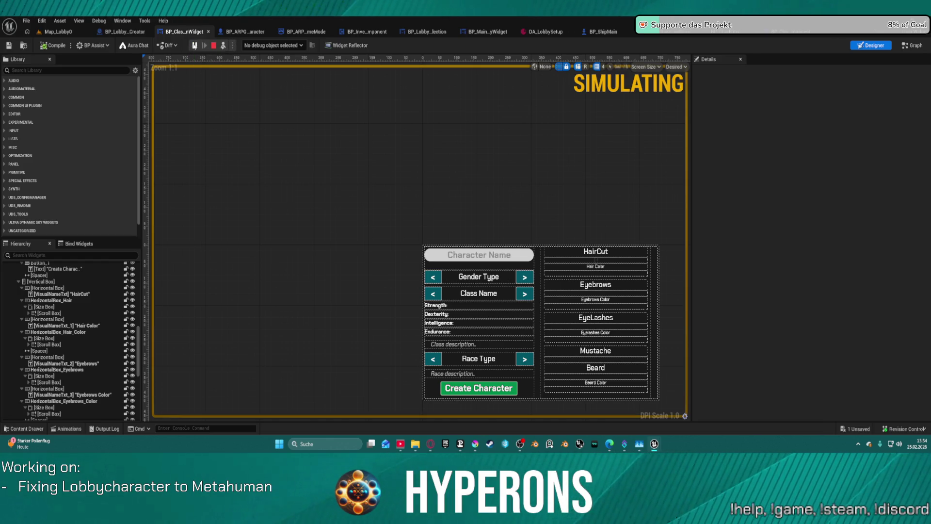
pyautogui.press('Escape')
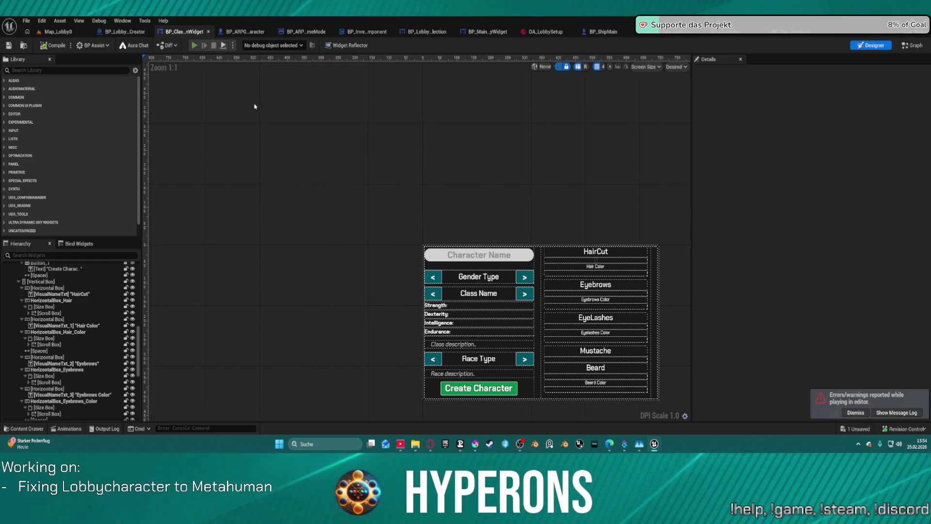
pyautogui.hotkey('alt', 'p')
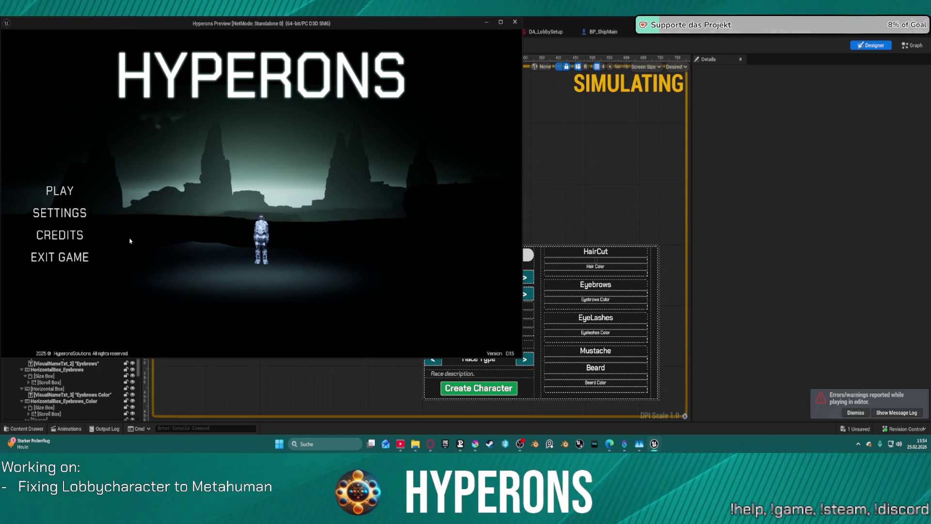
pyautogui.click(59, 191)
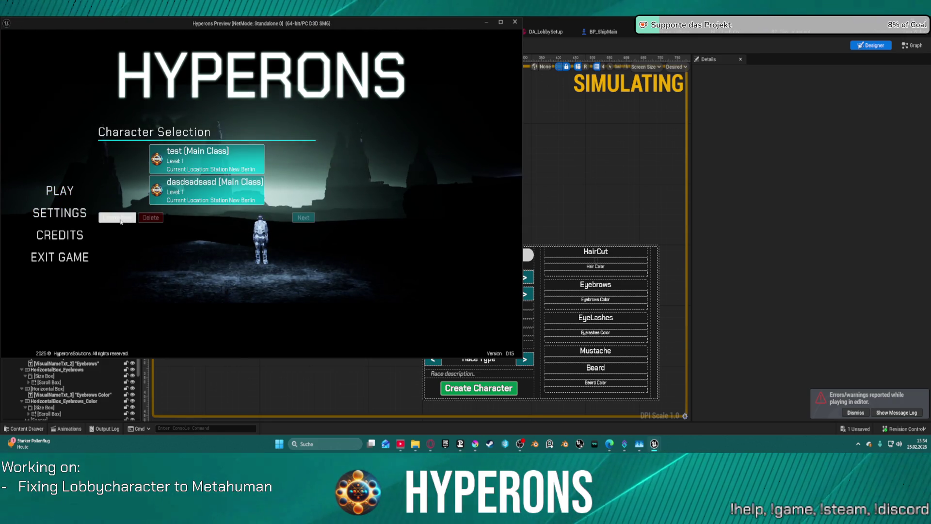
pyautogui.click(118, 219)
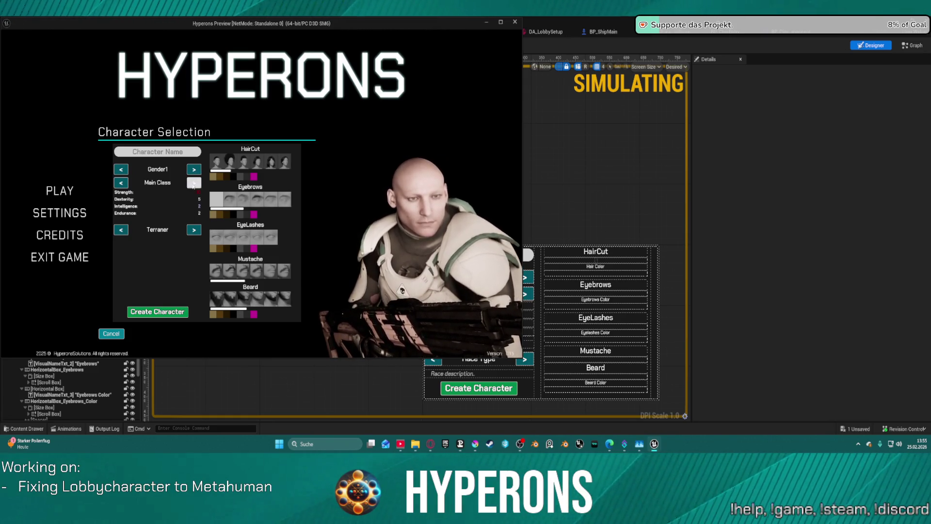
pyautogui.press('Escape')
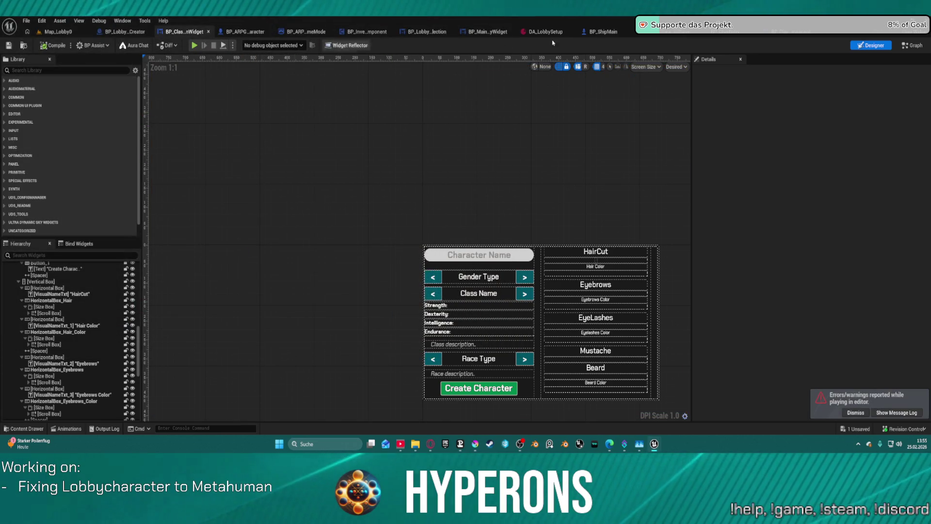
# - Give the creation panel's outer border a Brush Color alpha of 0.2, then launch the preview
pyautogui.click(912, 45)
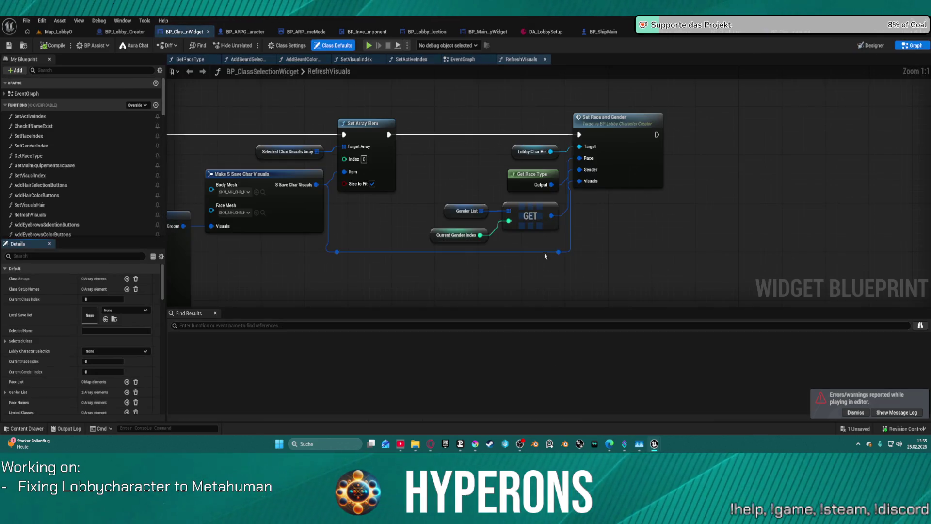
pyautogui.click(872, 45)
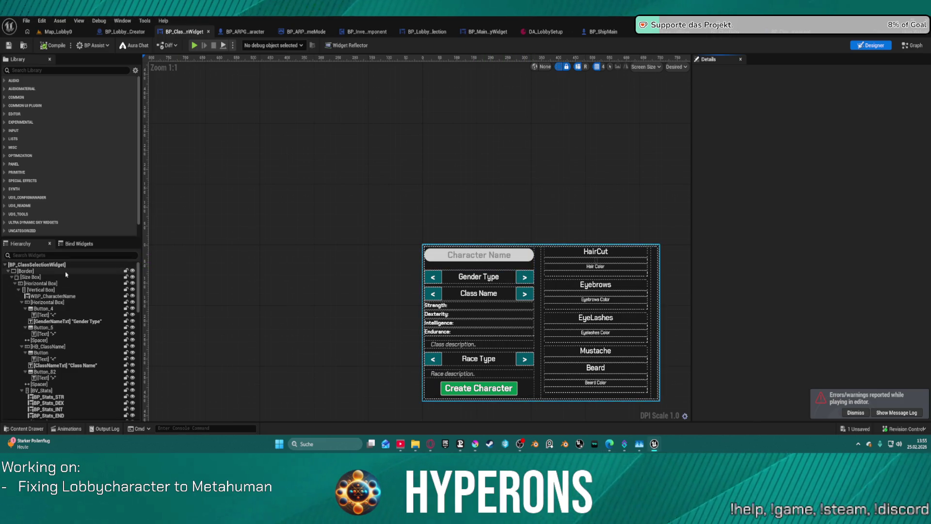
pyautogui.click(487, 247)
pyautogui.scroll(-3, 805, 271)
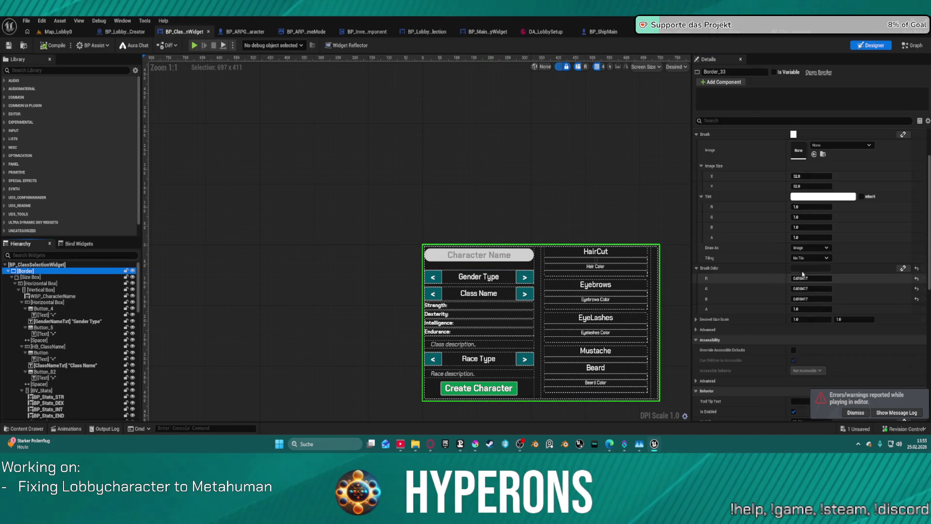
pyautogui.click(805, 270)
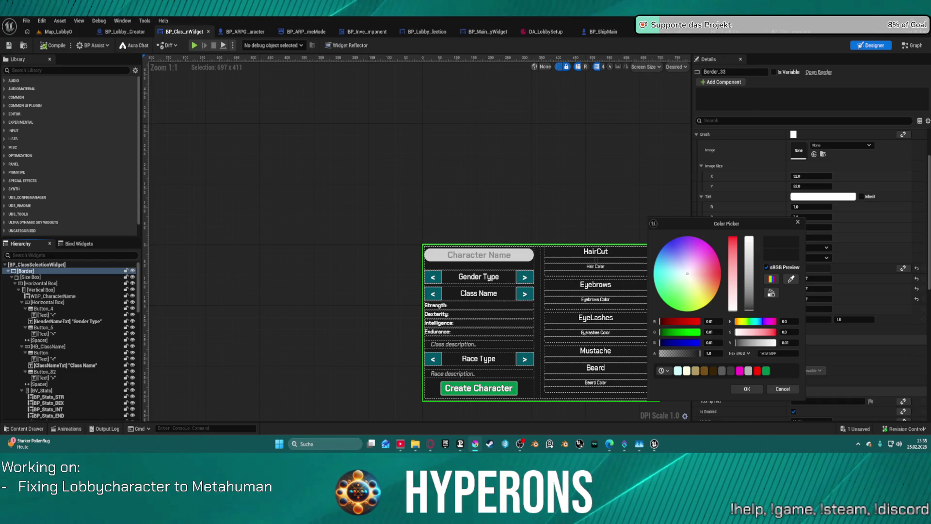
pyautogui.click(798, 221)
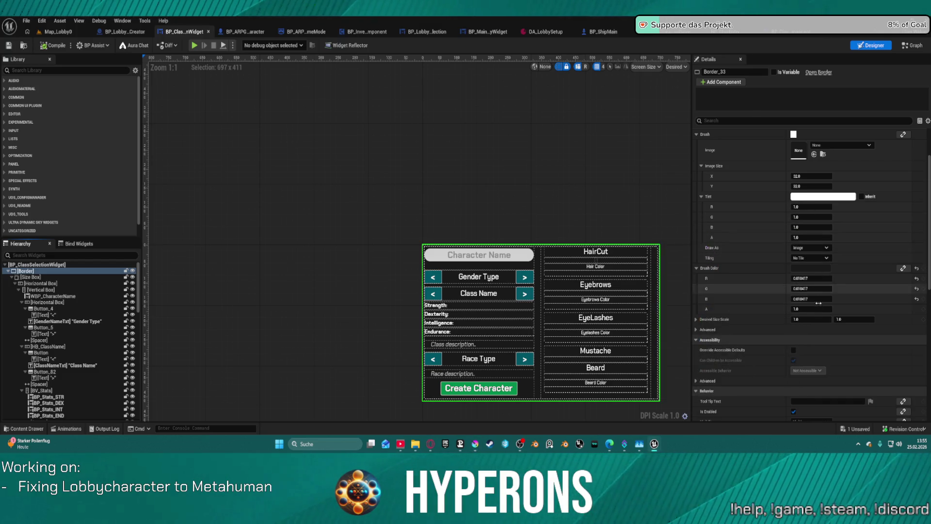
pyautogui.click(808, 309)
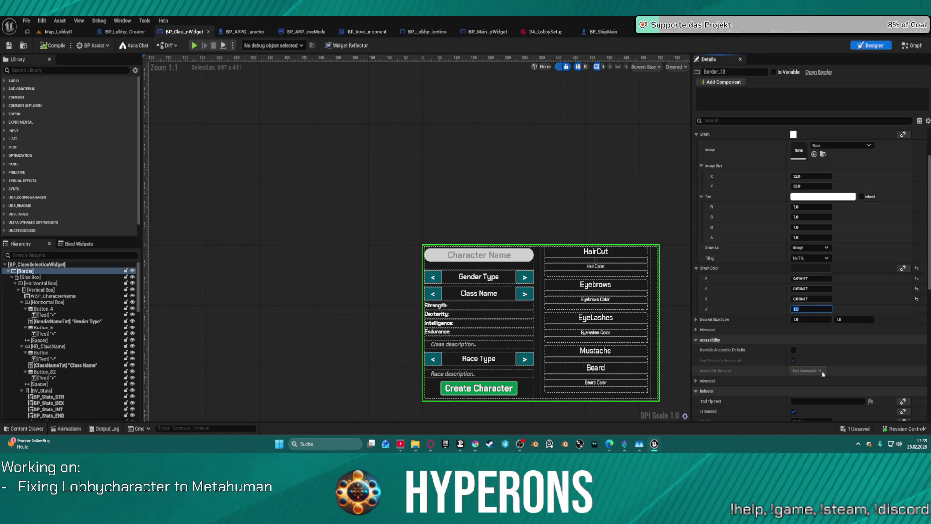
pyautogui.write('0.2')
pyautogui.press('Return')
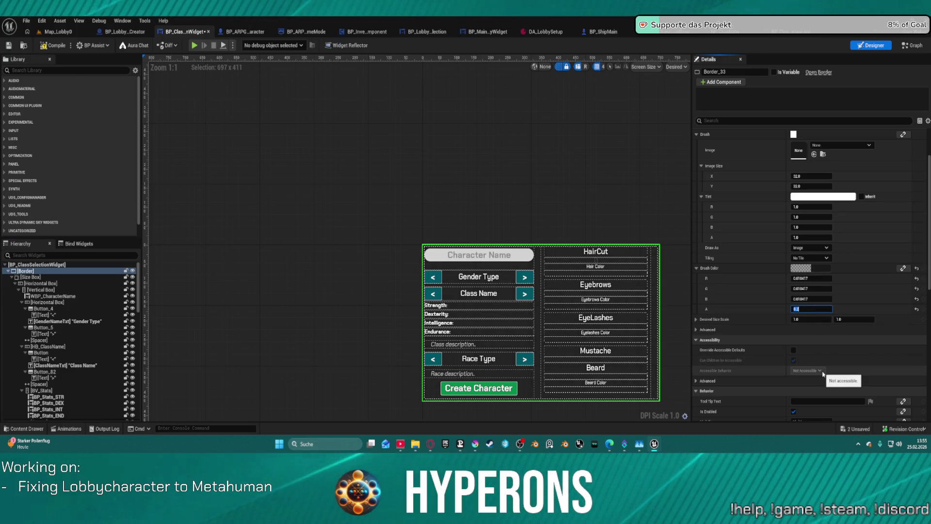
pyautogui.click(194, 46)
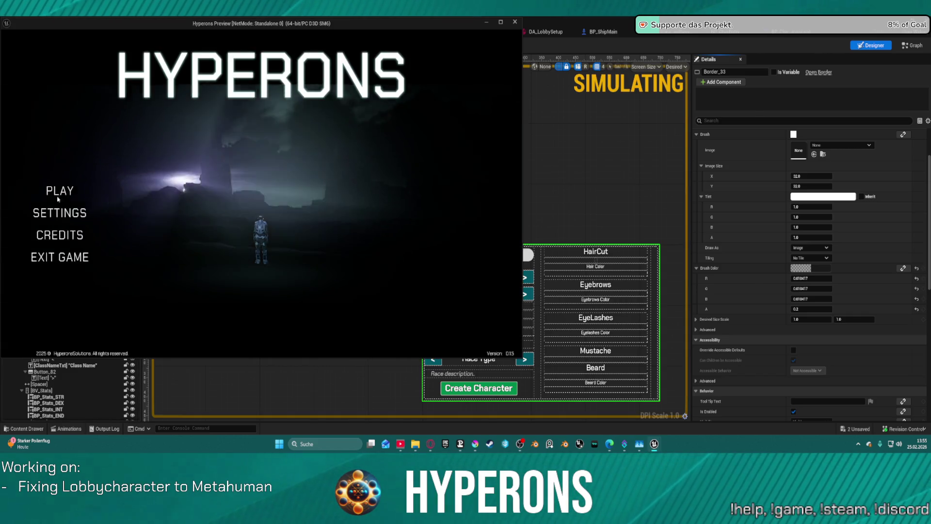
# - View the creation panel via PLAY and Create New in the preview, then close the preview
pyautogui.click(60, 191)
pyautogui.click(123, 219)
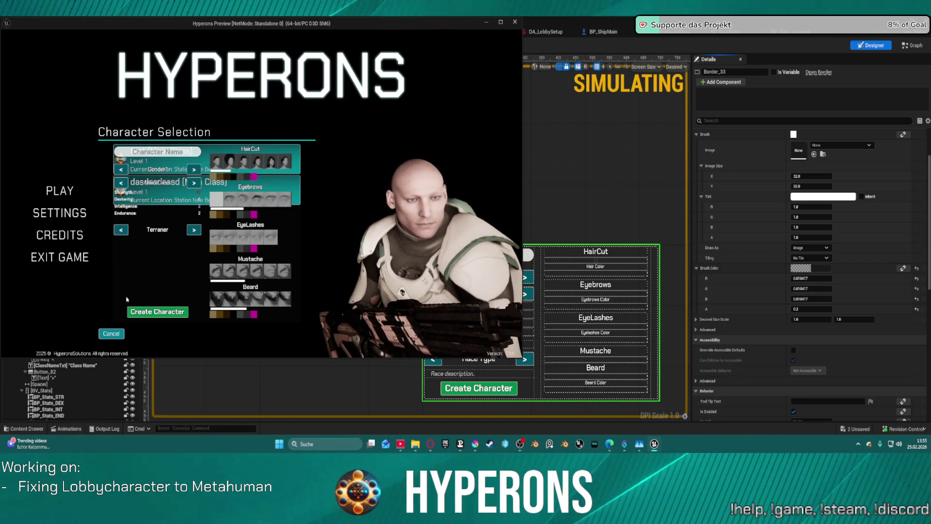
pyautogui.press('Escape')
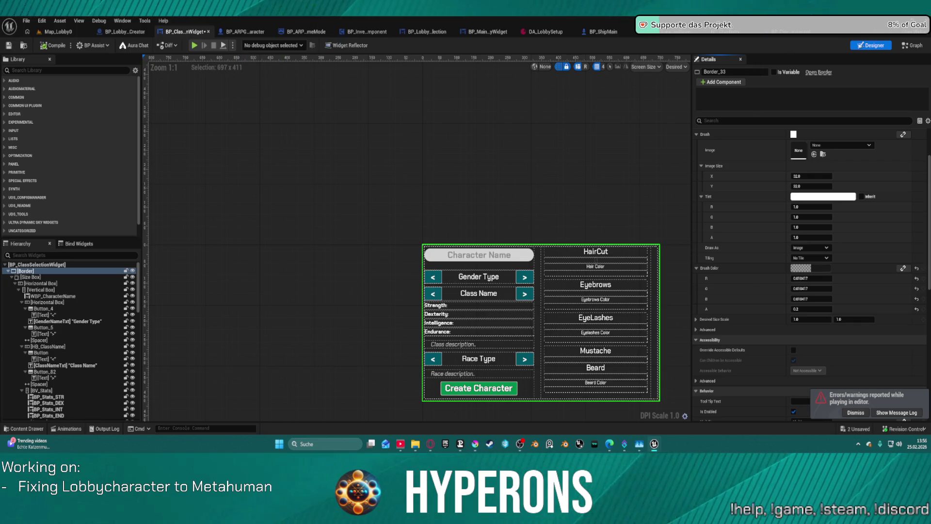
# - Open BP_ClassSelectionWidget's EventGraph and pan through its class, race, gender and name-check nodes
pyautogui.click(912, 45)
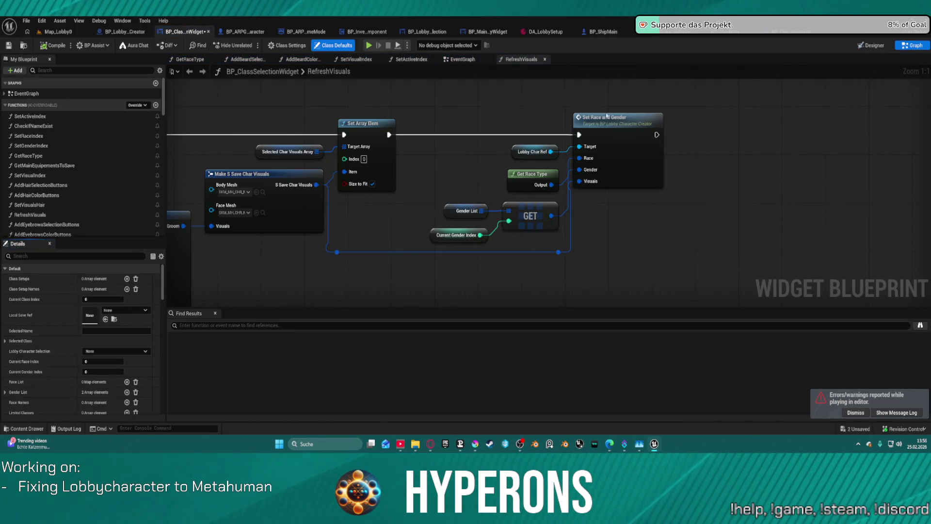
pyautogui.click(462, 60)
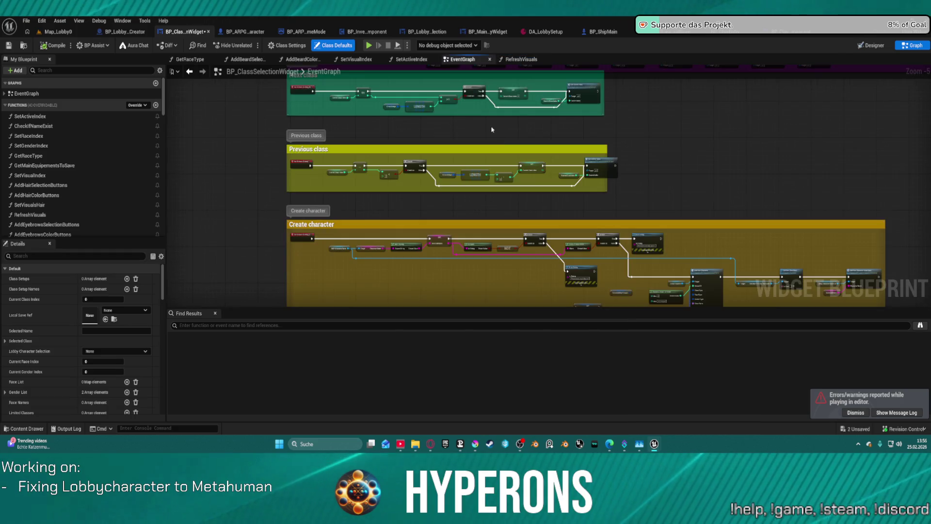
pyautogui.scroll(4, 678, 224)
pyautogui.moveTo(678, 223)
pyautogui.mouseDown()
pyautogui.moveTo(291, 180)
pyautogui.moveTo(291, 82)
pyautogui.moveTo(371, 253)
pyautogui.moveTo(371, 288)
pyautogui.moveTo(335, 321)
pyautogui.moveTo(782, 300)
pyautogui.moveTo(797, 387)
pyautogui.mouseUp()
pyautogui.scroll(1, 371, 254)
pyautogui.moveTo(218, 168); pyautogui.dragTo(495, 86)
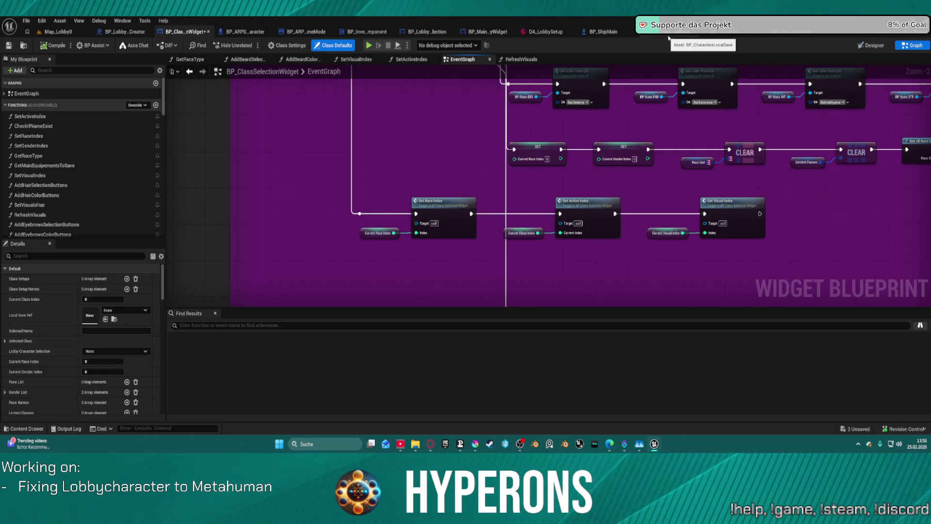
pyautogui.scroll(-3, 465, 198)
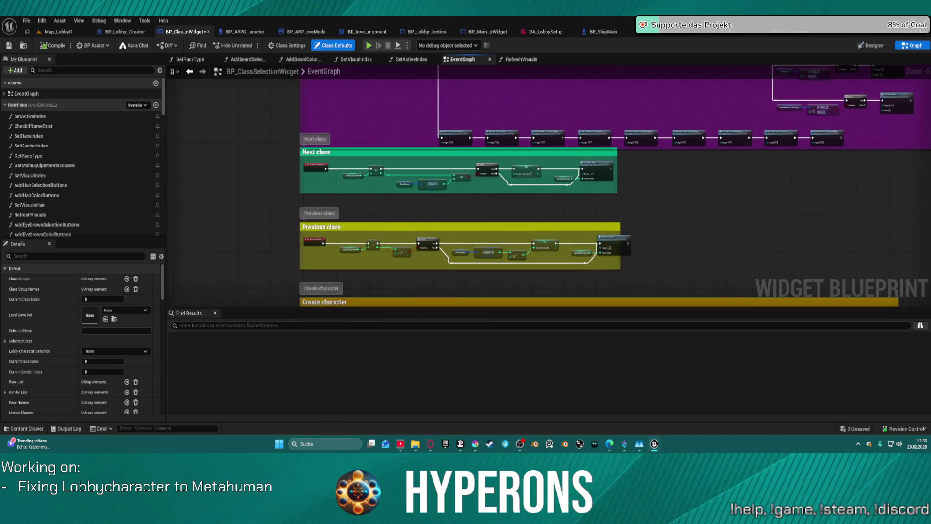
pyautogui.scroll(2, 540, 194)
pyautogui.scroll(-3, 540, 194)
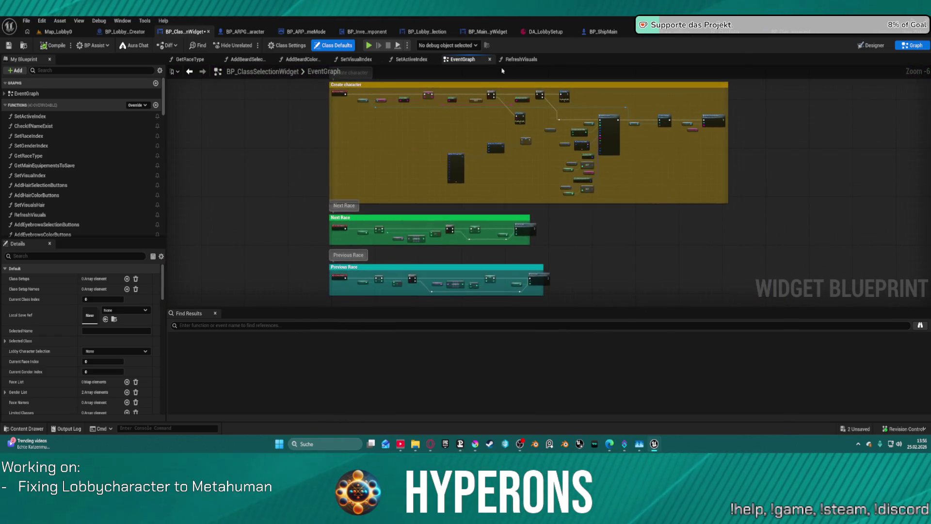
pyautogui.scroll(4, 641, 138)
pyautogui.moveTo(641, 138)
pyautogui.mouseDown()
pyautogui.moveTo(461, 217)
pyautogui.moveTo(870, 261)
pyautogui.moveTo(863, 68)
pyautogui.moveTo(492, 75)
pyautogui.mouseUp()
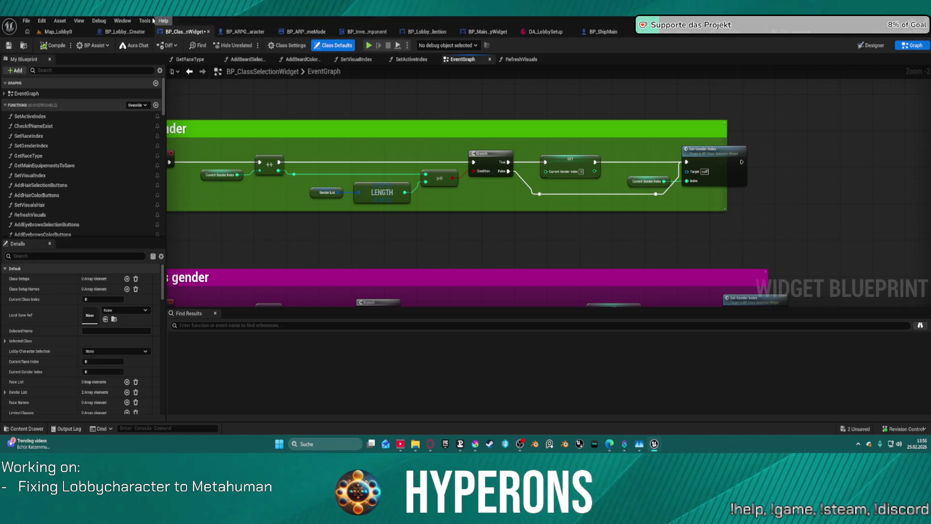
# - Bring up BP_LobbyCharacterSelection and switch it from the designer to its event graph
pyautogui.click(118, 33)
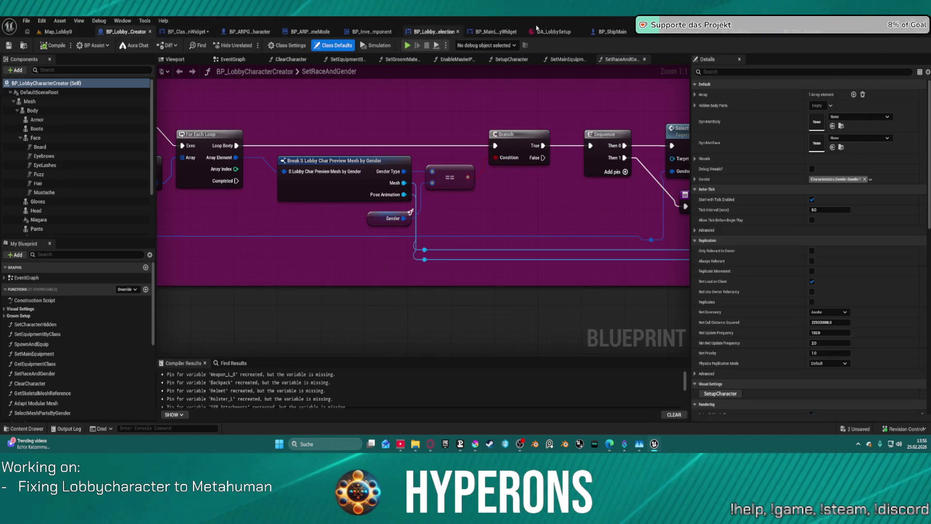
pyautogui.click(415, 32)
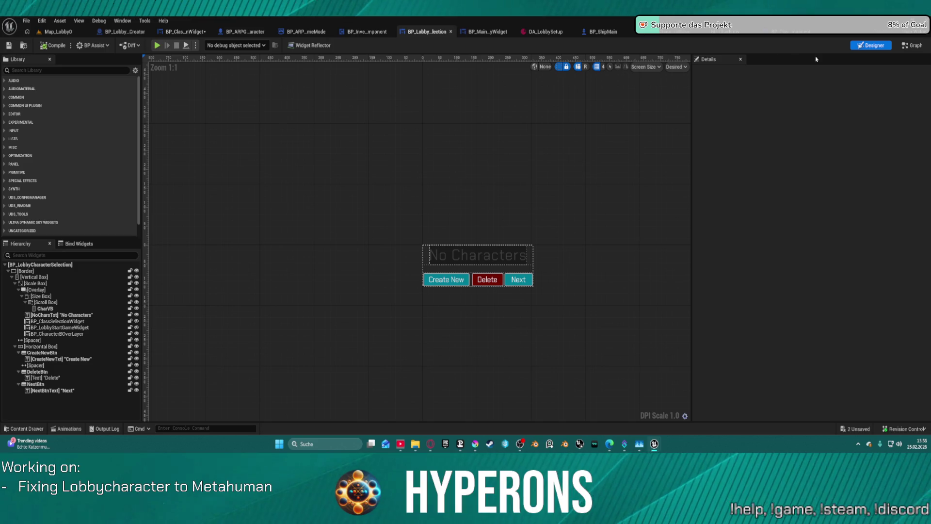
pyautogui.hotkey('shift', 'F4')
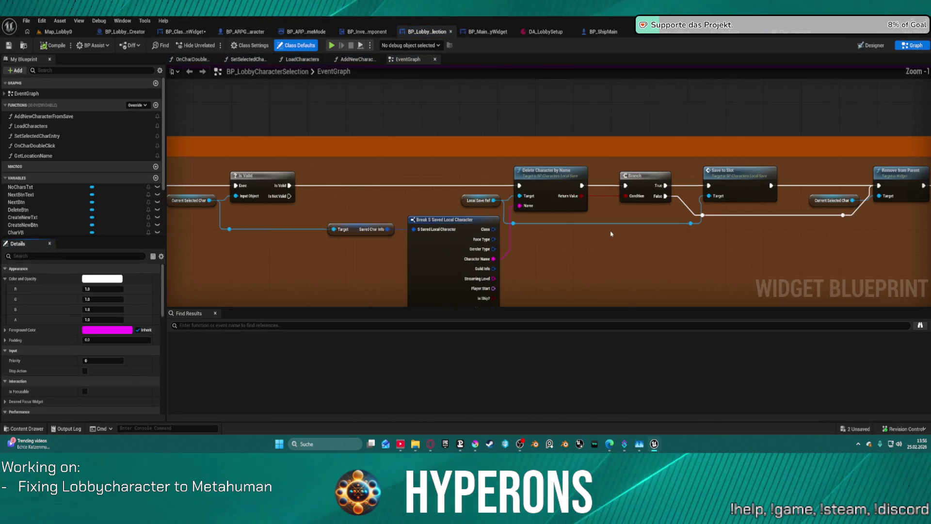
# - Review the Create new character and Delete Character nodes, through Save to Slot and Set Visibility
pyautogui.scroll(-4, 612, 235)
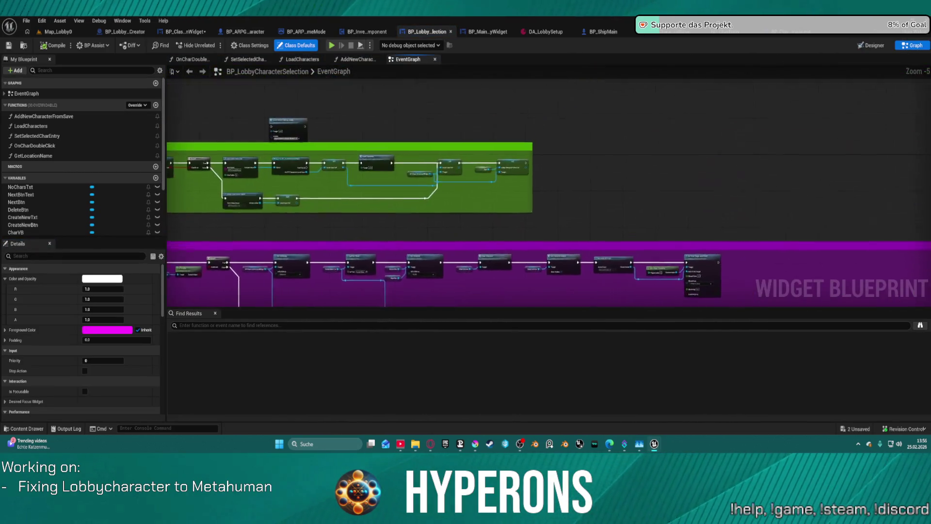
pyautogui.moveTo(842, 306)
pyautogui.mouseDown()
pyautogui.moveTo(640, 232)
pyautogui.moveTo(627, 207)
pyautogui.mouseUp()
pyautogui.scroll(1, 703, 190)
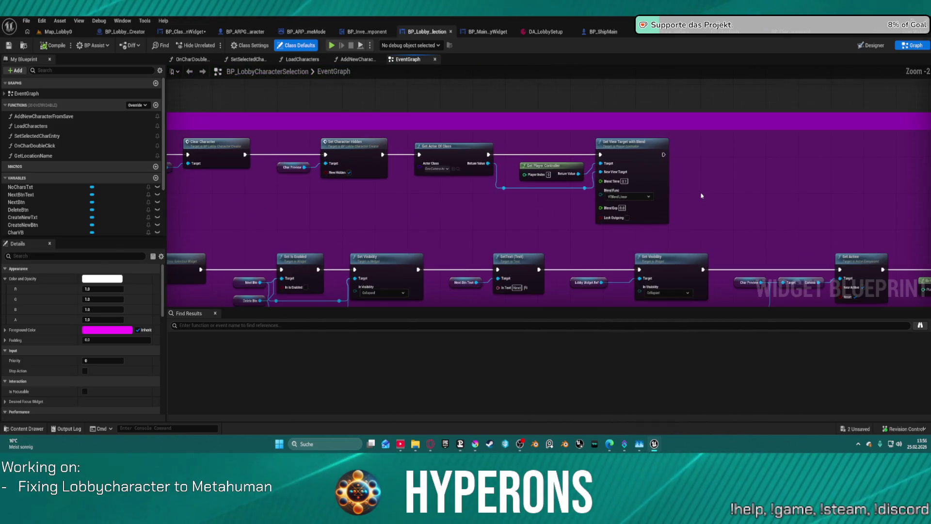
pyautogui.scroll(-2, 703, 190)
pyautogui.moveTo(310, 272); pyautogui.dragTo(592, 116)
pyautogui.scroll(2, 464, 159)
pyautogui.scroll(2, 463, 159)
pyautogui.moveTo(464, 159)
pyautogui.mouseDown()
pyautogui.moveTo(278, 179)
pyautogui.moveTo(97, 156)
pyautogui.mouseUp()
pyautogui.moveTo(437, 194)
pyautogui.mouseDown()
pyautogui.moveTo(616, 150)
pyautogui.moveTo(590, 151)
pyautogui.mouseUp()
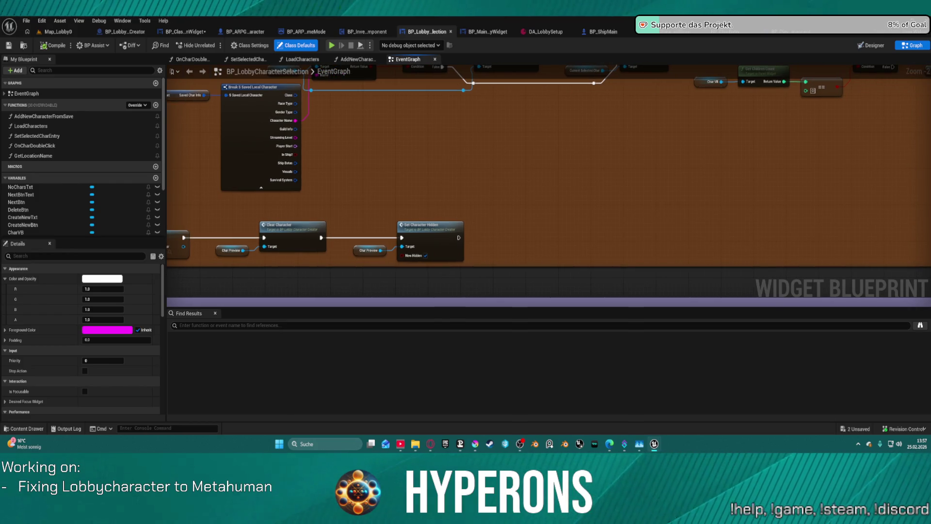
pyautogui.moveTo(422, 236)
pyautogui.mouseDown()
pyautogui.moveTo(461, 219)
pyautogui.moveTo(556, 207)
pyautogui.mouseUp()
pyautogui.moveTo(476, 206)
pyautogui.mouseDown()
pyautogui.moveTo(664, 257)
pyautogui.moveTo(553, 170)
pyautogui.mouseUp()
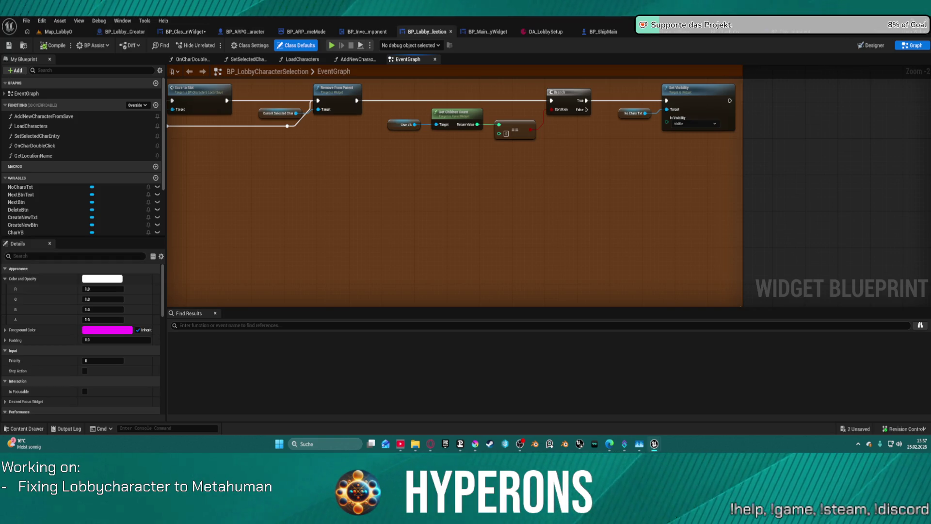
# - Open the LoadCharacters function graph and inspect the CharVB variable it uses
pyautogui.moveTo(437, 88)
pyautogui.mouseDown()
pyautogui.moveTo(442, 388)
pyautogui.moveTo(397, 427)
pyautogui.mouseUp()
pyautogui.moveTo(533, 58)
pyautogui.mouseDown()
pyautogui.moveTo(533, 145)
pyautogui.moveTo(628, 186)
pyautogui.moveTo(767, 192)
pyautogui.mouseUp()
pyautogui.scroll(-2, 767, 192)
pyautogui.scroll(2, 376, 130)
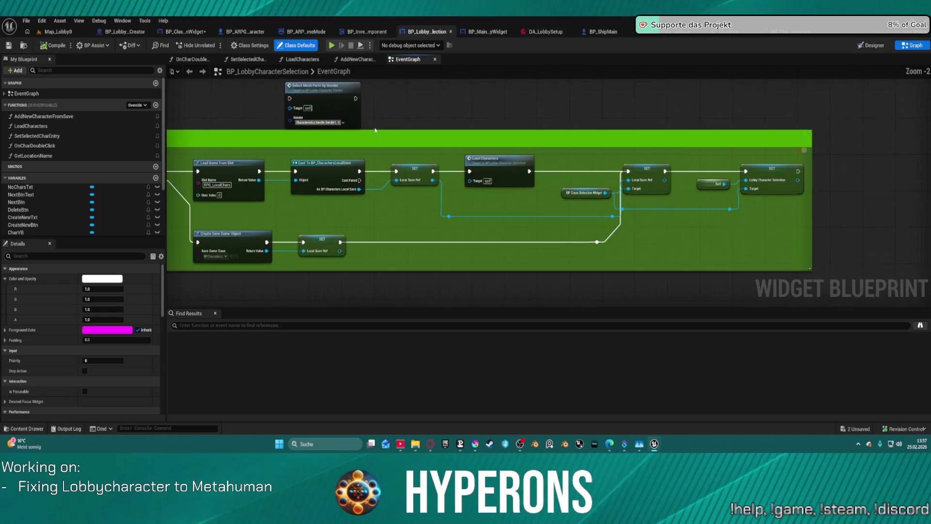
pyautogui.doubleClick(511, 169)
pyautogui.moveTo(675, 166)
pyautogui.mouseDown()
pyautogui.moveTo(373, 167)
pyautogui.moveTo(586, 101)
pyautogui.moveTo(827, 121)
pyautogui.mouseUp()
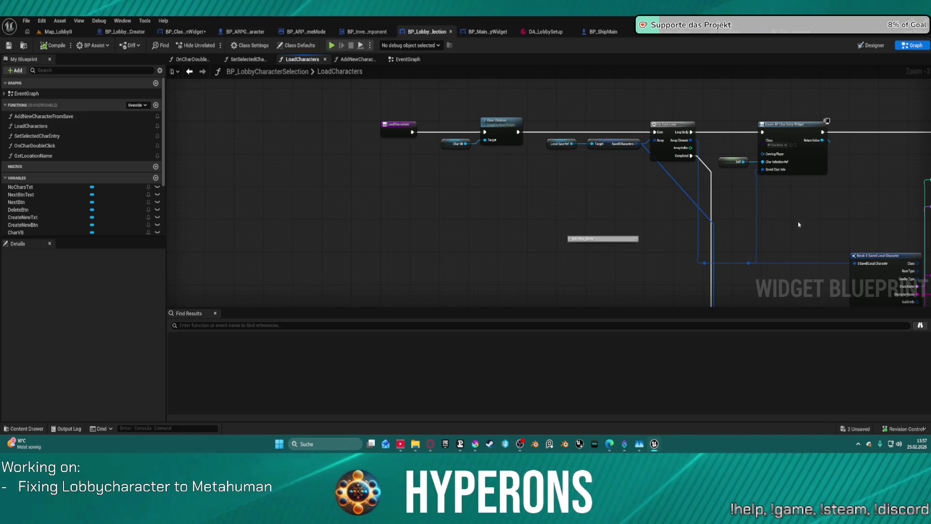
pyautogui.click(447, 144)
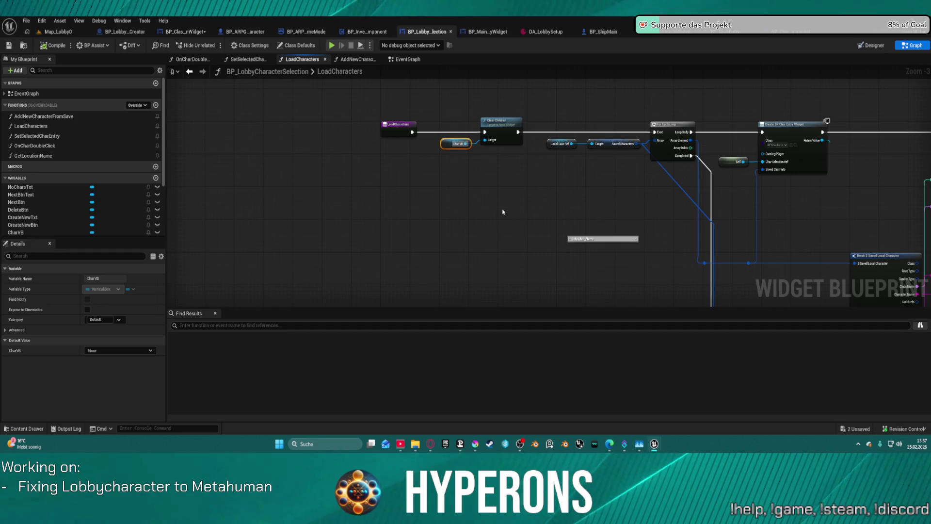
# - Return to the EventGraph and frame the Delete Character Branch checking CharVB's child count
pyautogui.scroll(-3, 523, 186)
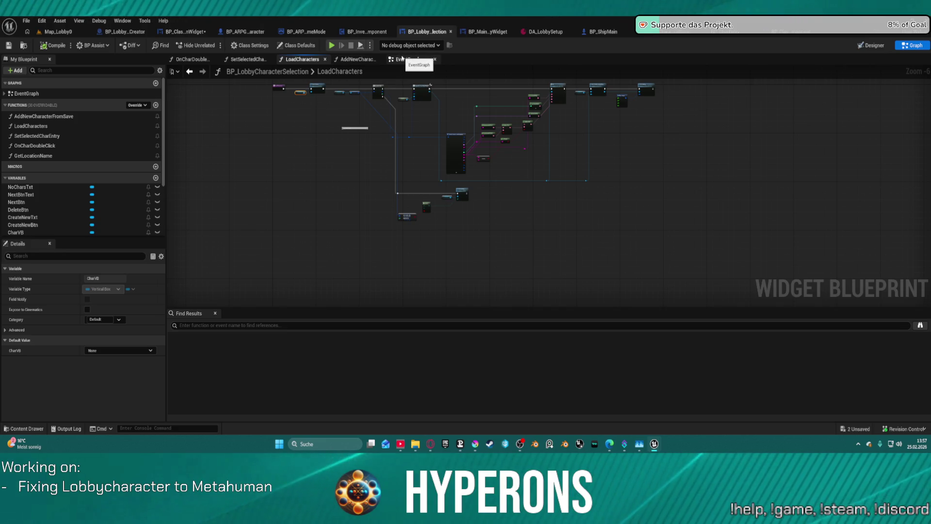
pyautogui.click(414, 58)
pyautogui.scroll(-3, 394, 157)
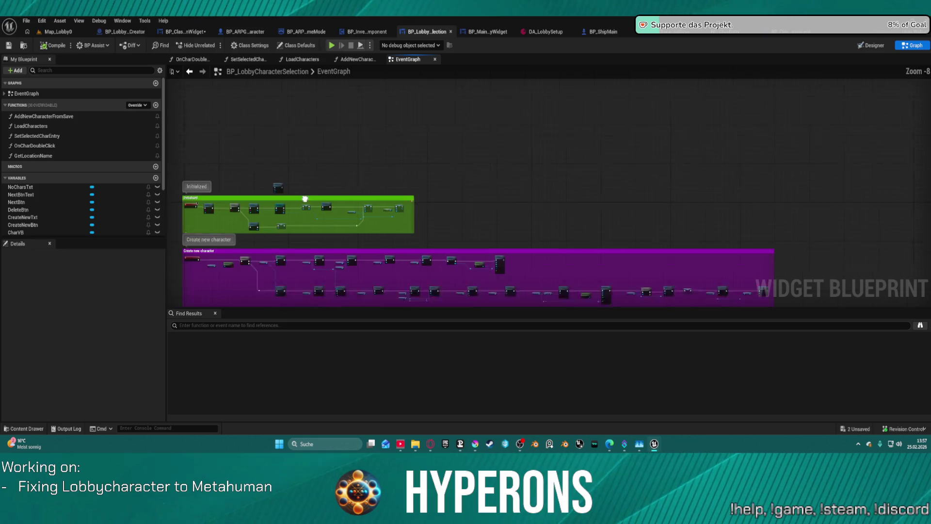
pyautogui.scroll(2, 727, 251)
pyautogui.moveTo(728, 251)
pyautogui.mouseDown()
pyautogui.moveTo(526, 214)
pyautogui.moveTo(433, 217)
pyautogui.mouseUp()
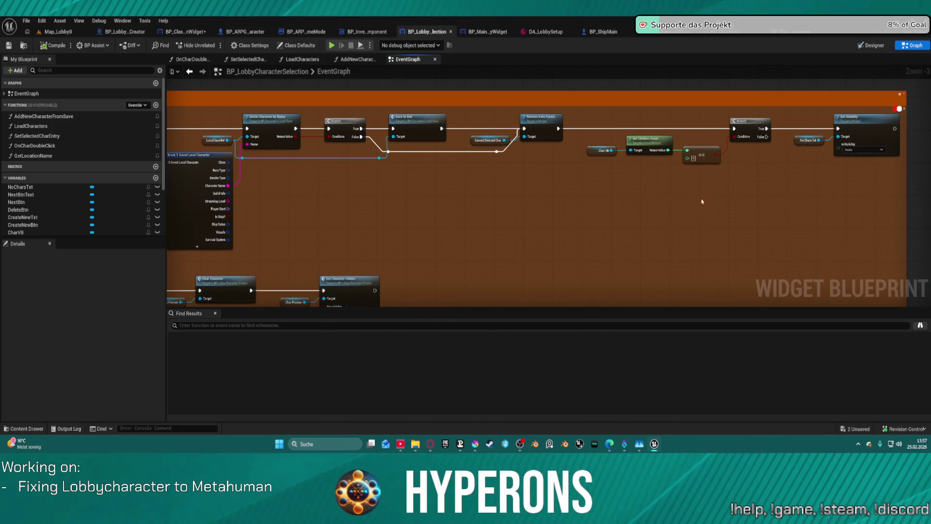
pyautogui.moveTo(702, 201); pyautogui.dragTo(662, 208)
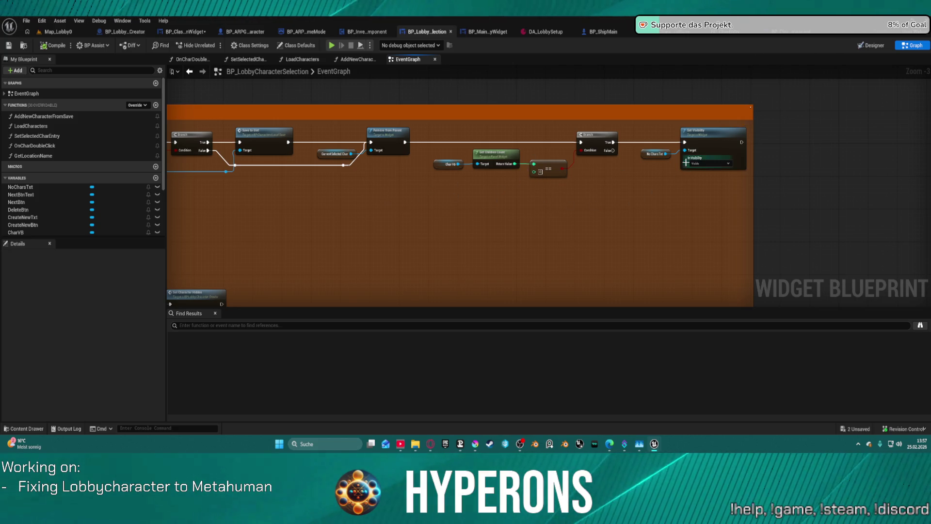
pyautogui.scroll(3, 685, 173)
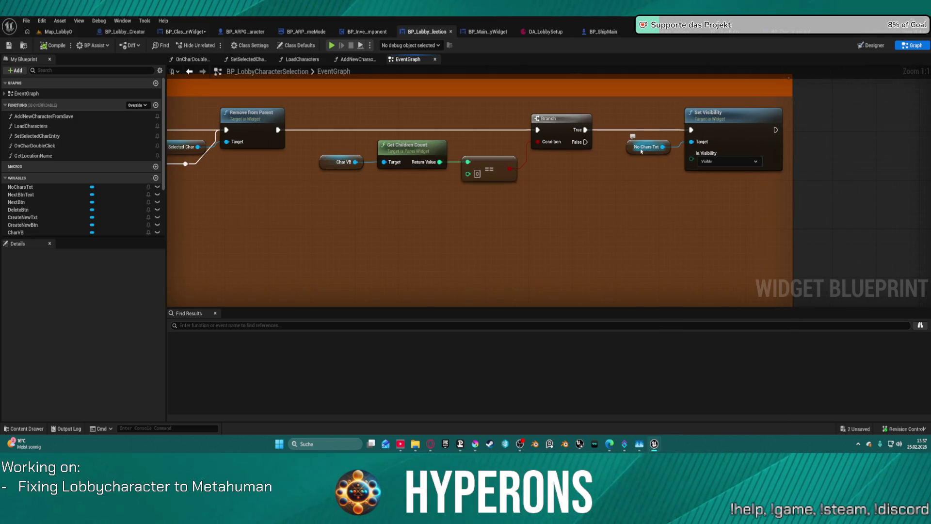
# - Add a Set Visibility node on a CharVB getter with In Visibility set to Collapsed
pyautogui.moveTo(326, 212); pyautogui.dragTo(382, 214)
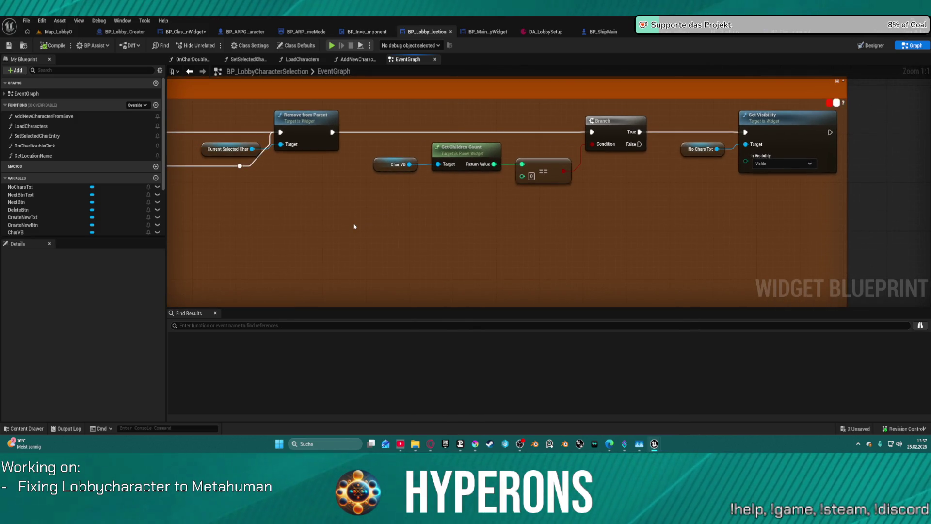
pyautogui.hotkey('ctrl', 'v')
pyautogui.moveTo(389, 226)
pyautogui.mouseDown()
pyautogui.moveTo(437, 214)
pyautogui.moveTo(400, 213)
pyautogui.mouseUp()
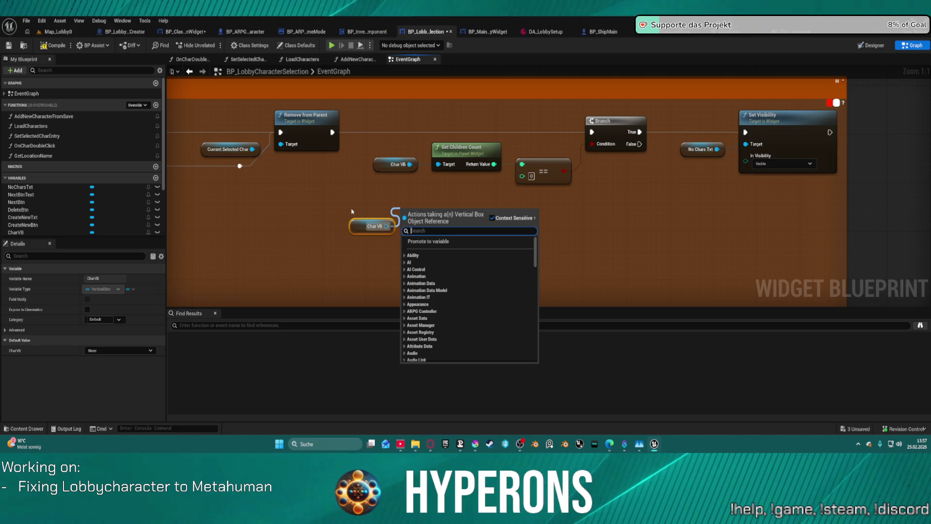
pyautogui.write('colla')
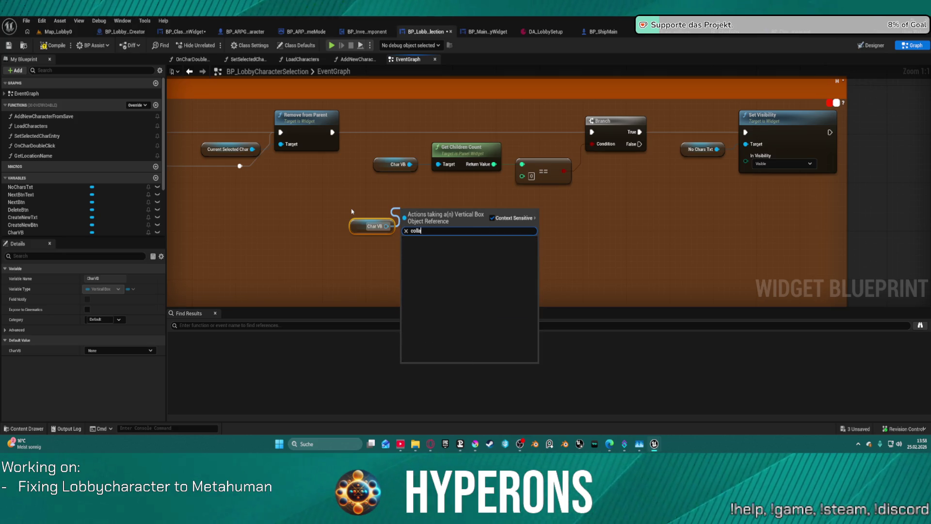
pyautogui.press('BackSpace')
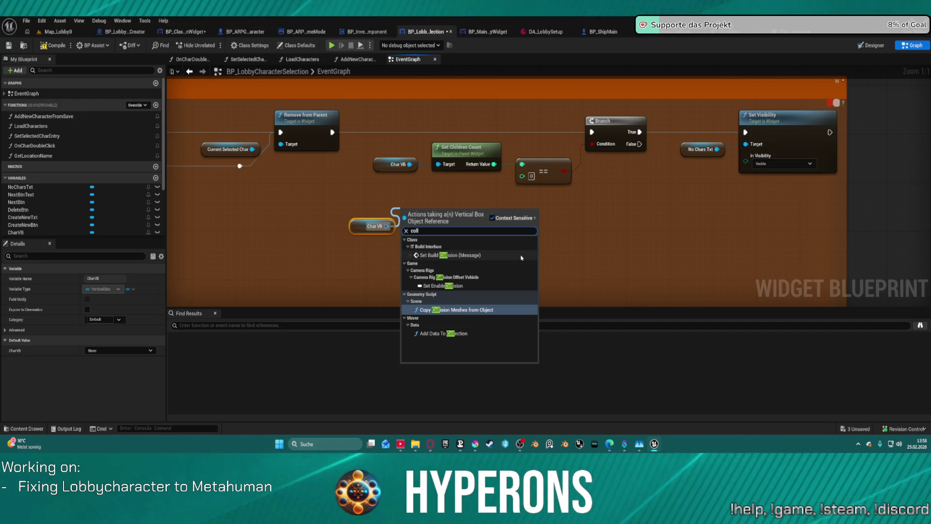
pyautogui.press('BackSpace')
pyautogui.press('BackSpace')
pyautogui.press('BackSpace')
pyautogui.write('vis')
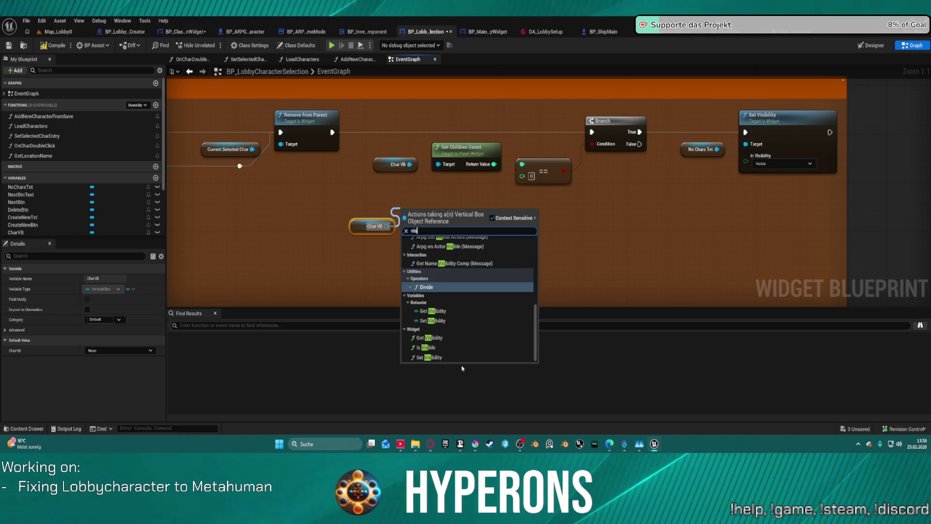
pyautogui.click(429, 357)
pyautogui.click(461, 261)
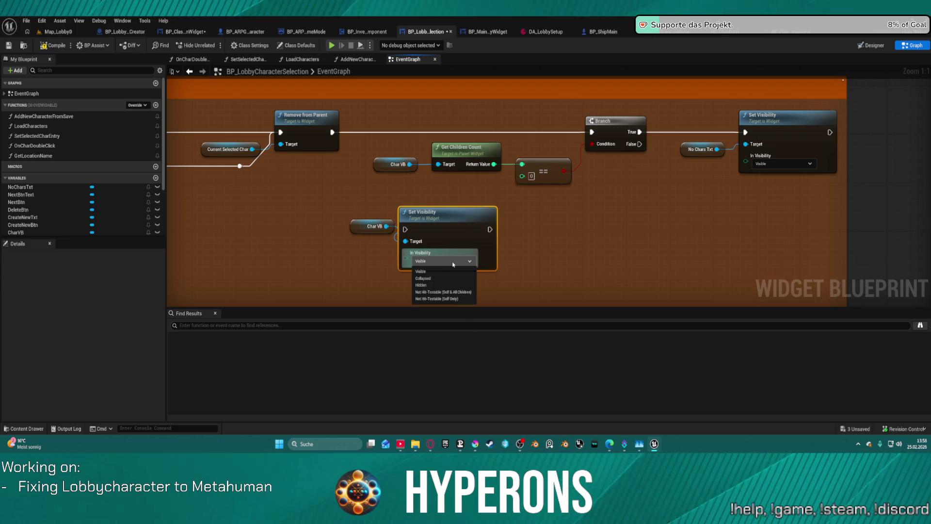
pyautogui.click(455, 279)
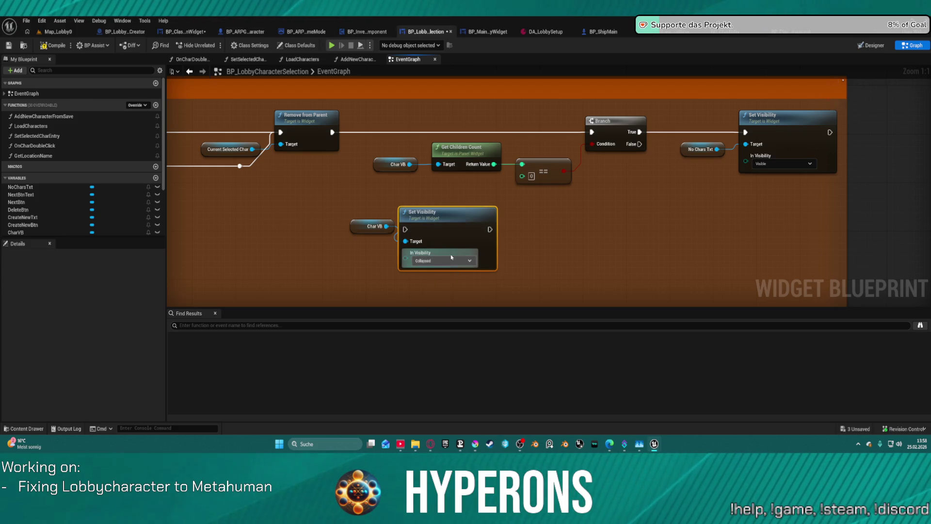
# - Wire the new Set Visibility node between Remove from Parent and the Branch
pyautogui.moveTo(405, 228); pyautogui.dragTo(334, 134)
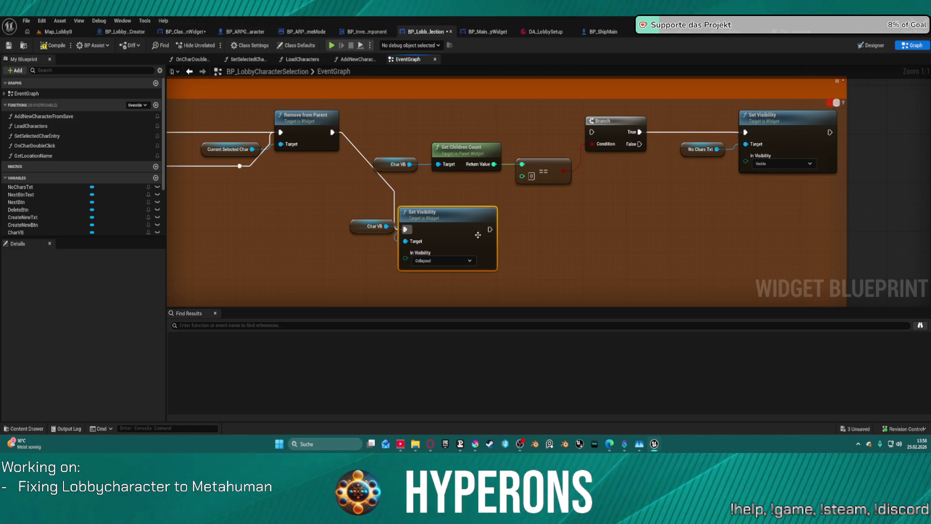
pyautogui.moveTo(490, 230)
pyautogui.mouseDown()
pyautogui.moveTo(593, 134)
pyautogui.moveTo(561, 235)
pyautogui.mouseUp()
pyautogui.moveTo(332, 132)
pyautogui.mouseDown()
pyautogui.moveTo(592, 115)
pyautogui.moveTo(591, 132)
pyautogui.moveTo(427, 232)
pyautogui.moveTo(190, 291)
pyautogui.moveTo(313, 161)
pyautogui.mouseUp()
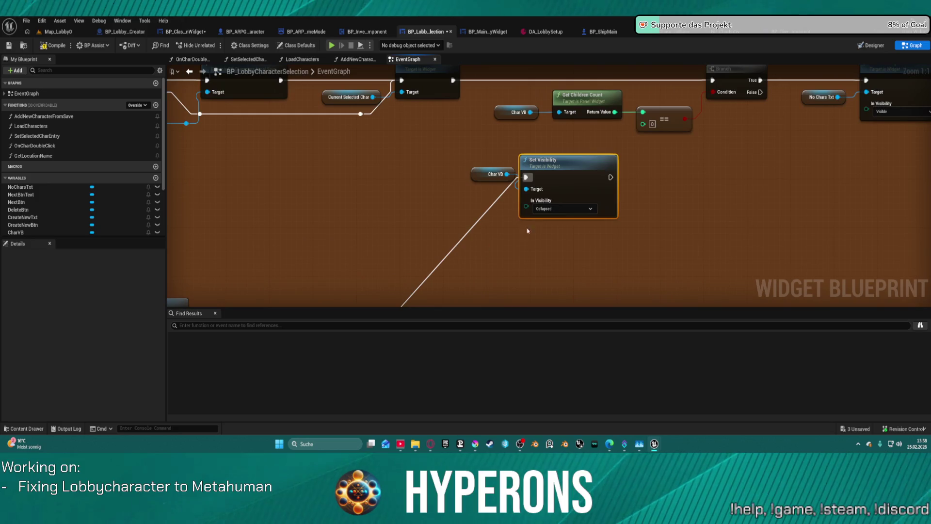
pyautogui.scroll(-3, 493, 187)
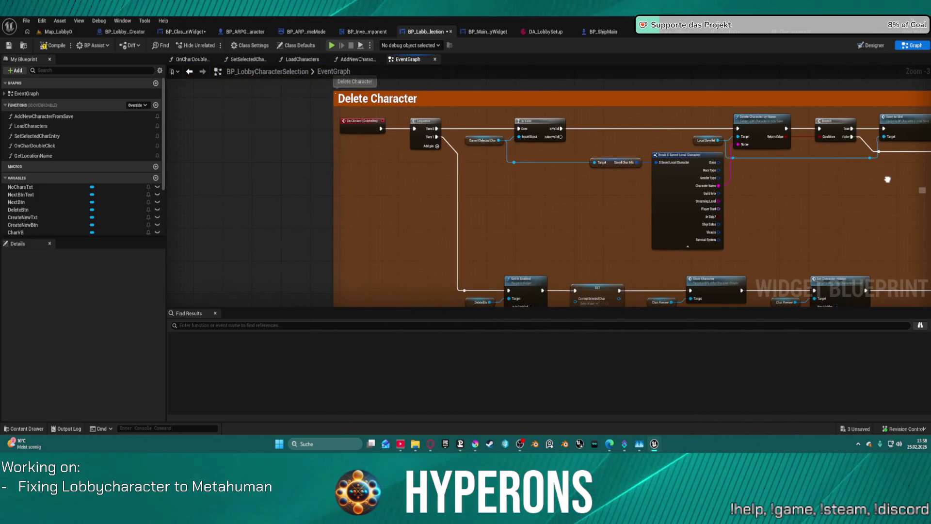
# - Move the Char VB Set Visibility nodes from the Delete Character block to run after Set View Target with Blend
pyautogui.moveTo(872, 166); pyautogui.dragTo(534, 136)
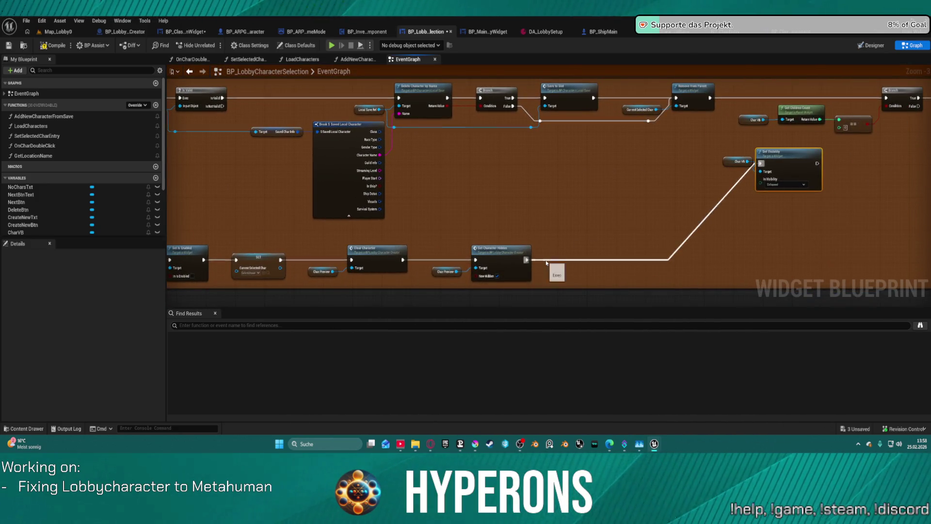
pyautogui.moveTo(729, 293)
pyautogui.mouseDown()
pyautogui.moveTo(630, 147)
pyautogui.moveTo(283, 37)
pyautogui.moveTo(174, 145)
pyautogui.moveTo(235, 262)
pyautogui.moveTo(279, 268)
pyautogui.moveTo(278, 261)
pyautogui.moveTo(282, 287)
pyautogui.moveTo(296, 291)
pyautogui.moveTo(291, 282)
pyautogui.moveTo(382, 171)
pyautogui.moveTo(379, 75)
pyautogui.moveTo(485, 195)
pyautogui.moveTo(728, 203)
pyautogui.moveTo(917, 194)
pyautogui.moveTo(922, 145)
pyautogui.moveTo(755, 170)
pyautogui.moveTo(766, 183)
pyautogui.moveTo(744, 170)
pyautogui.moveTo(769, 138)
pyautogui.mouseUp()
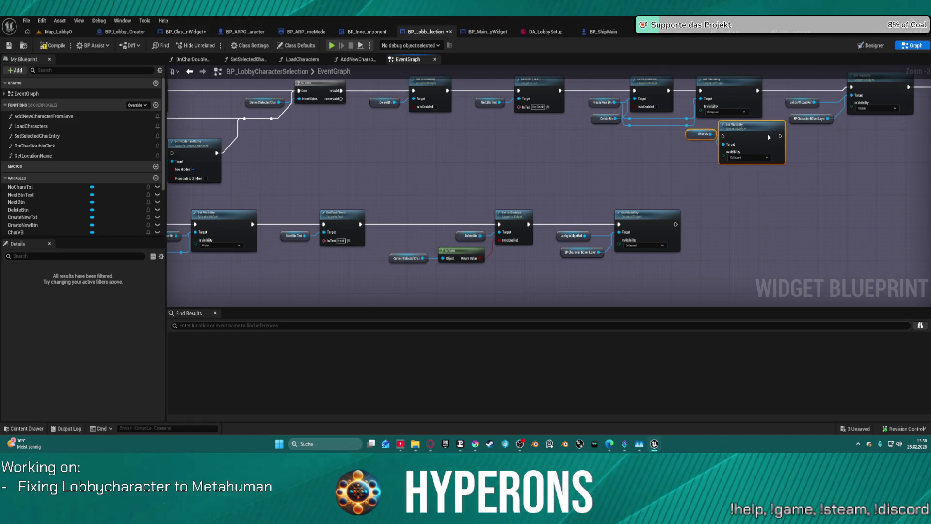
pyautogui.moveTo(717, 195)
pyautogui.mouseDown()
pyautogui.moveTo(645, 228)
pyautogui.moveTo(611, 286)
pyautogui.moveTo(606, 146)
pyautogui.moveTo(558, 228)
pyautogui.moveTo(509, 253)
pyautogui.moveTo(461, 157)
pyautogui.mouseUp()
pyautogui.moveTo(437, 116)
pyautogui.mouseDown()
pyautogui.moveTo(461, 123)
pyautogui.moveTo(430, 151)
pyautogui.moveTo(450, 196)
pyautogui.moveTo(360, 205)
pyautogui.moveTo(721, 212)
pyautogui.moveTo(788, 197)
pyautogui.moveTo(849, 160)
pyautogui.moveTo(836, 167)
pyautogui.moveTo(746, 111)
pyautogui.mouseUp()
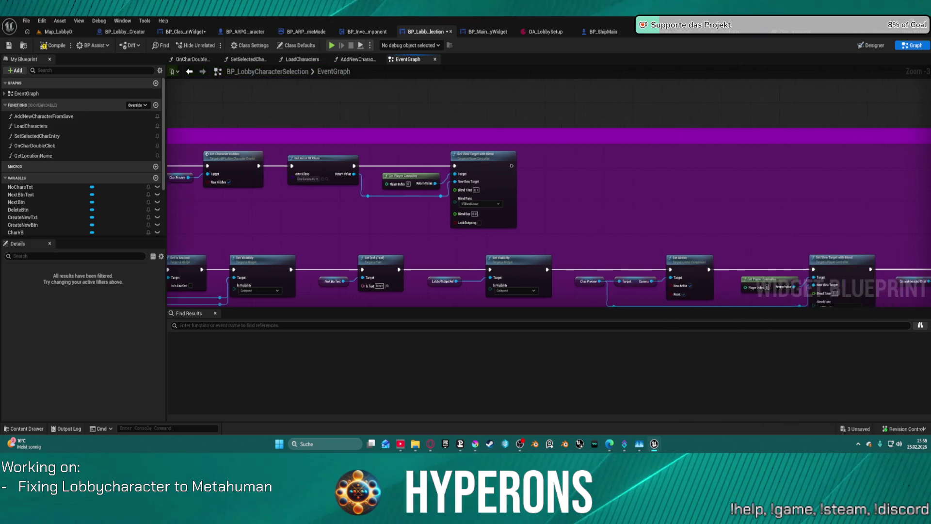
pyautogui.moveTo(929, 194)
pyautogui.mouseDown()
pyautogui.moveTo(922, 165)
pyautogui.moveTo(854, 133)
pyautogui.moveTo(919, 151)
pyautogui.moveTo(885, 122)
pyautogui.moveTo(429, 188)
pyautogui.mouseUp()
pyautogui.moveTo(397, 221)
pyautogui.mouseDown()
pyautogui.moveTo(440, 173)
pyautogui.moveTo(473, 225)
pyautogui.mouseUp()
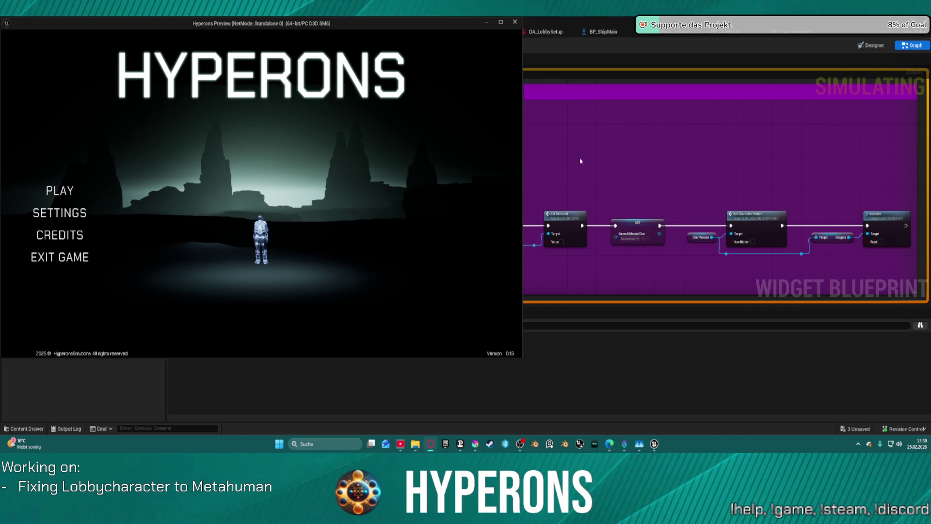
# - Standalone-test creating then cancelling a new character, then box-select the Char VB visibility nodes
pyautogui.click(68, 193)
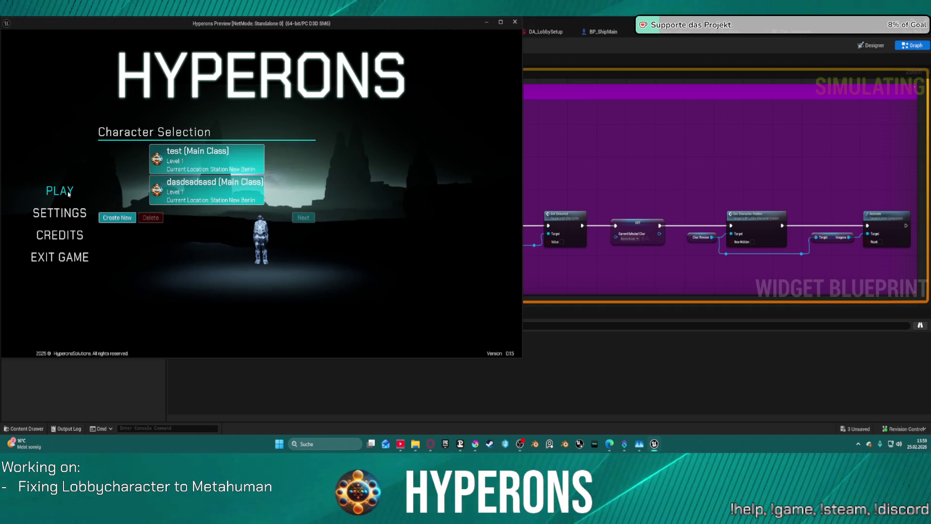
pyautogui.click(174, 192)
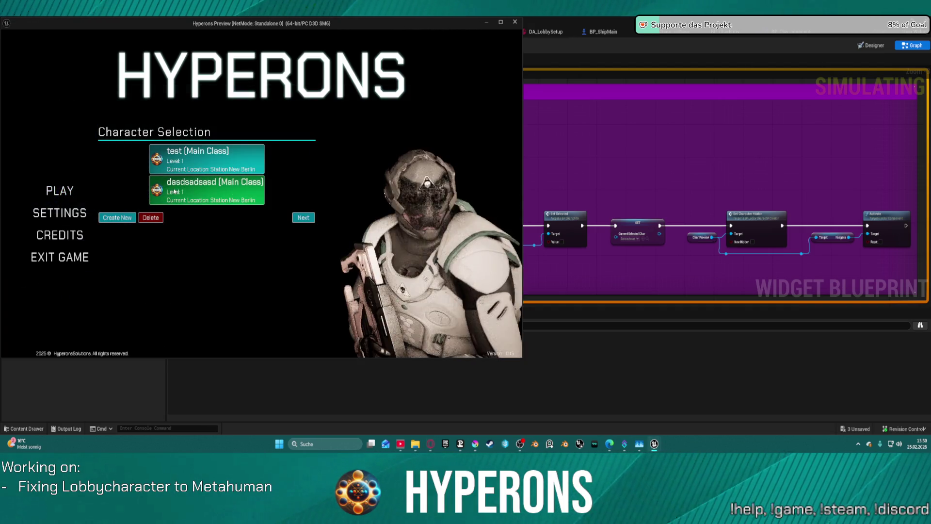
pyautogui.click(118, 219)
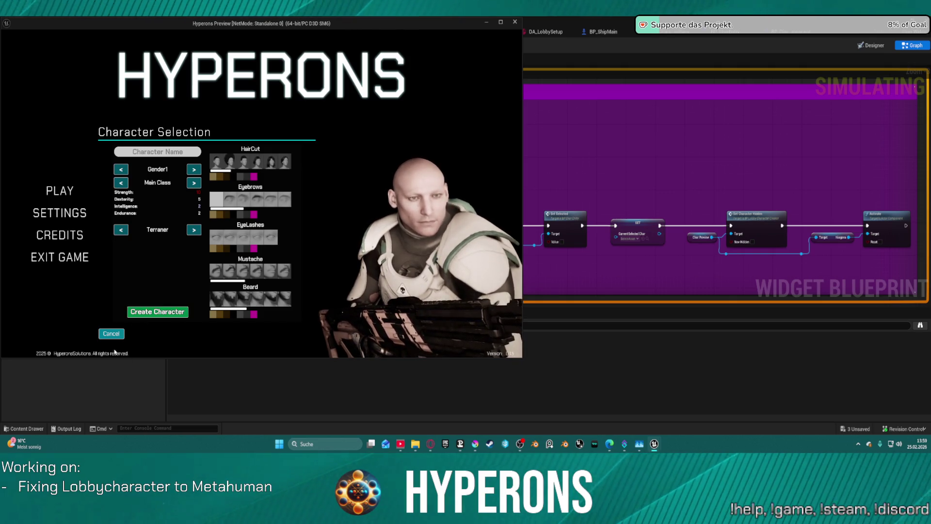
pyautogui.click(115, 332)
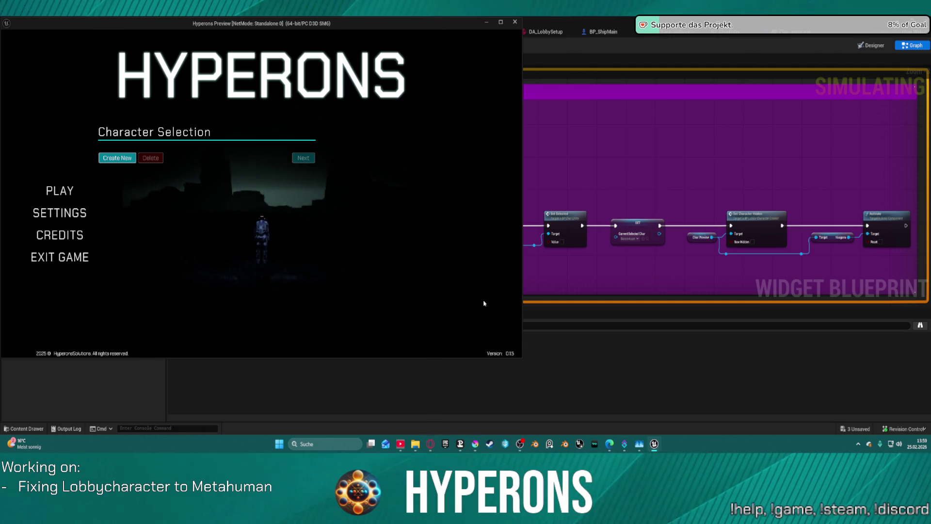
pyautogui.press('Escape')
pyautogui.moveTo(343, 156); pyautogui.dragTo(426, 196)
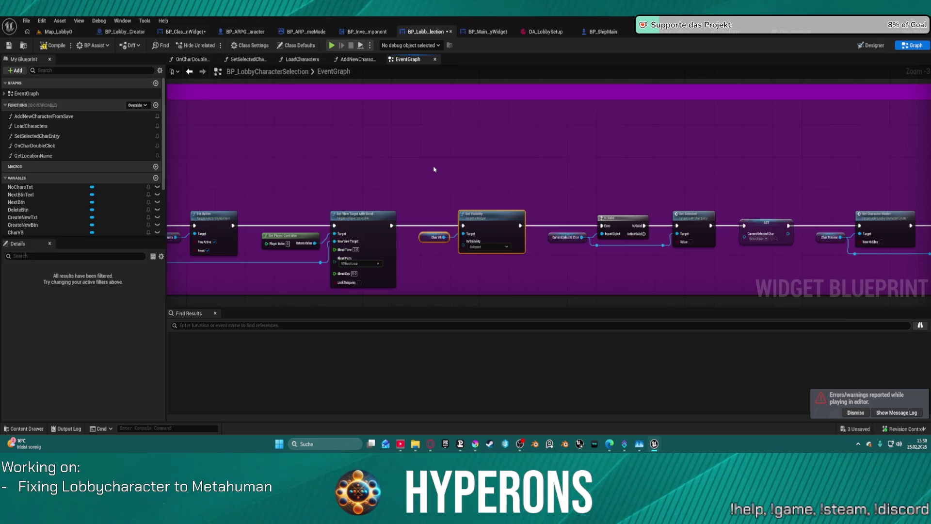
# - Paste Char VB Set Visibility after Set View Target with Blend, set it to Visible, and retest
pyautogui.scroll(-4, 432, 171)
pyautogui.scroll(4, 557, 191)
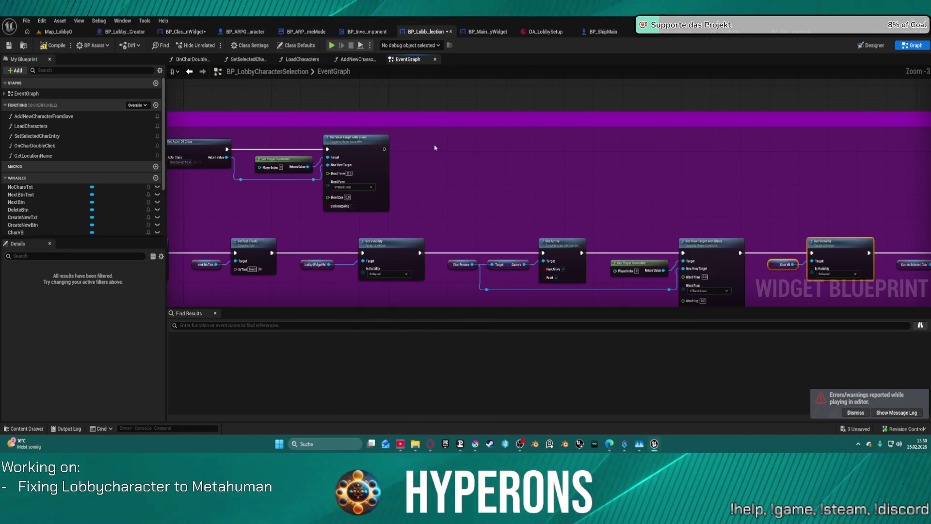
pyautogui.hotkey('ctrl', 'v')
pyautogui.scroll(3, 434, 147)
pyautogui.moveTo(424, 160); pyautogui.dragTo(408, 184)
pyautogui.moveTo(362, 153); pyautogui.dragTo(445, 185)
pyautogui.click(480, 216)
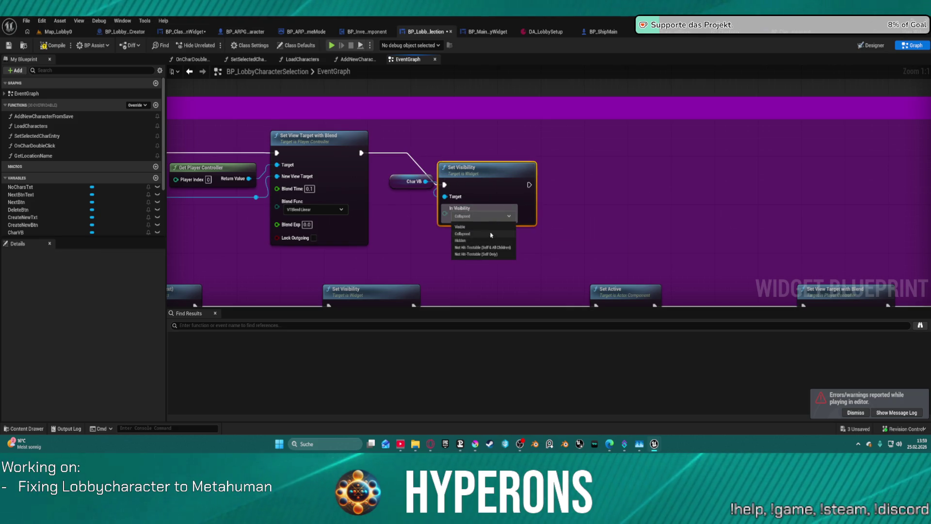
pyautogui.click(461, 226)
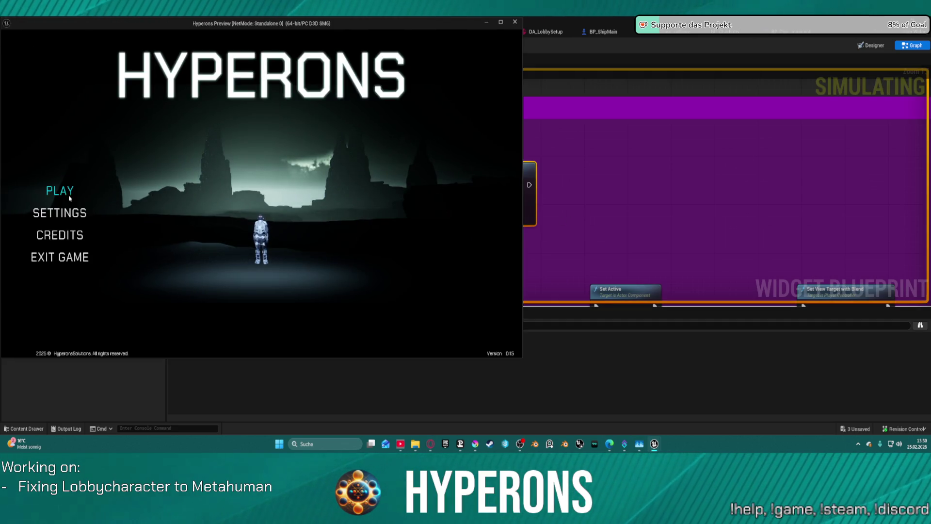
pyautogui.click(70, 198)
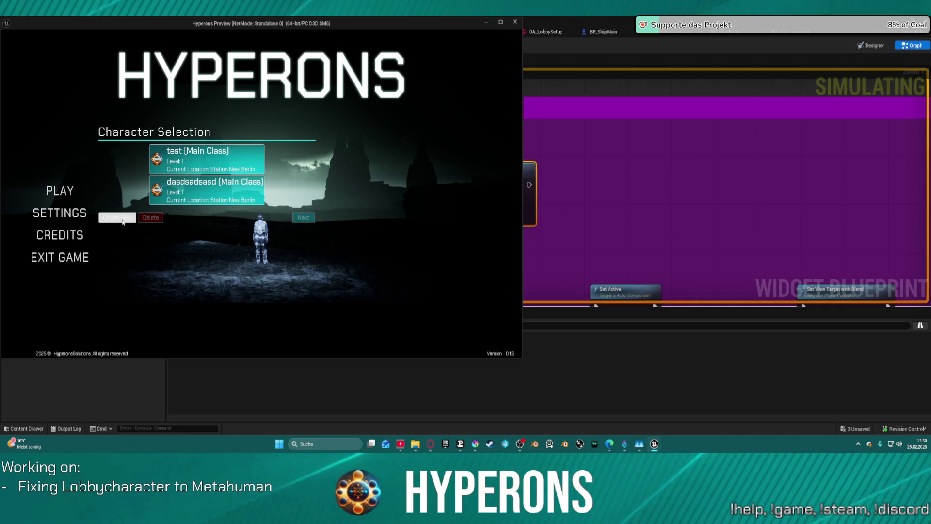
pyautogui.click(123, 222)
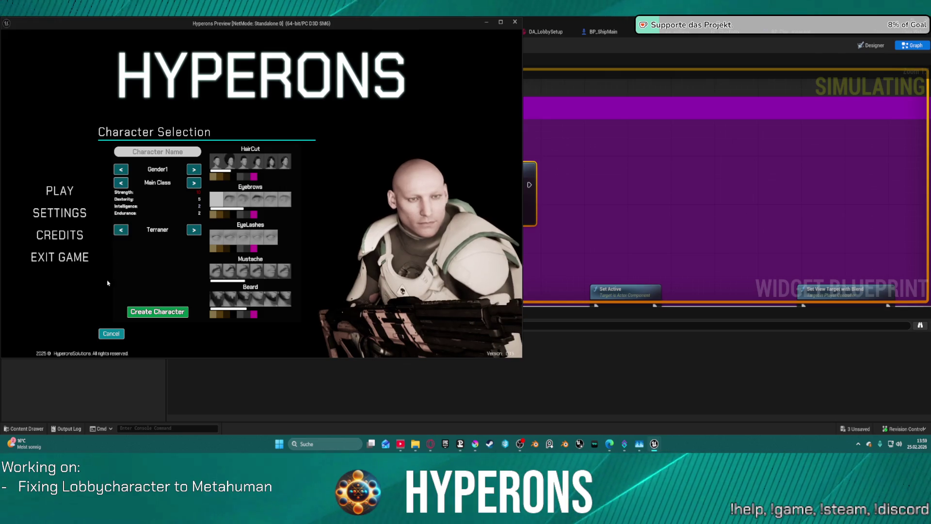
pyautogui.click(109, 333)
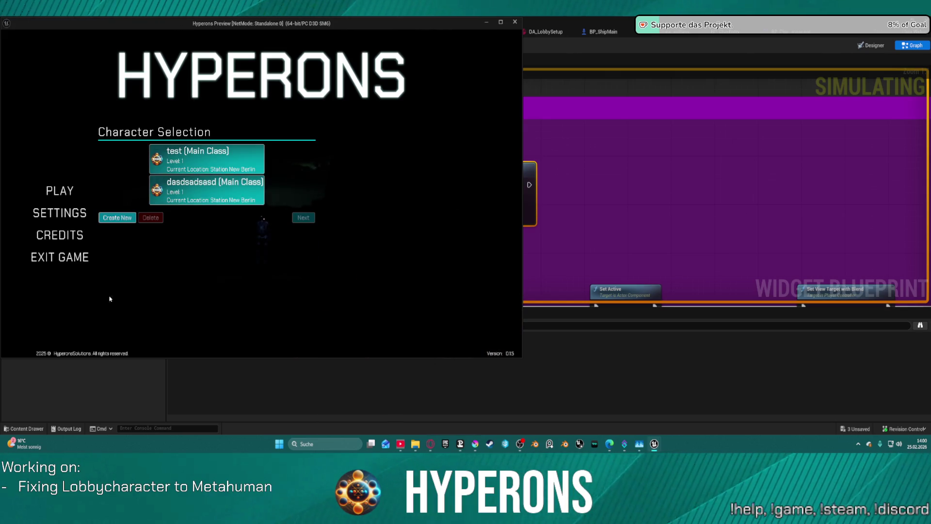
pyautogui.click(119, 219)
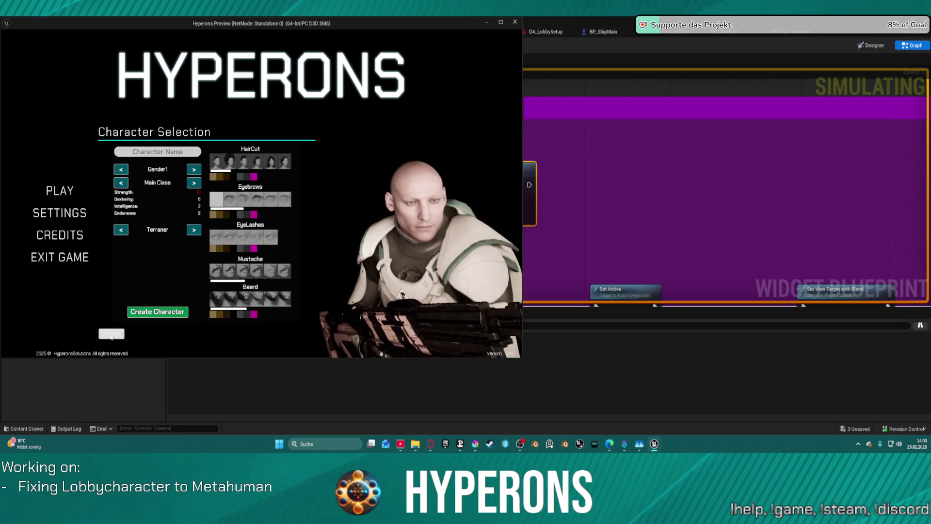
pyautogui.click(110, 334)
pyautogui.click(116, 221)
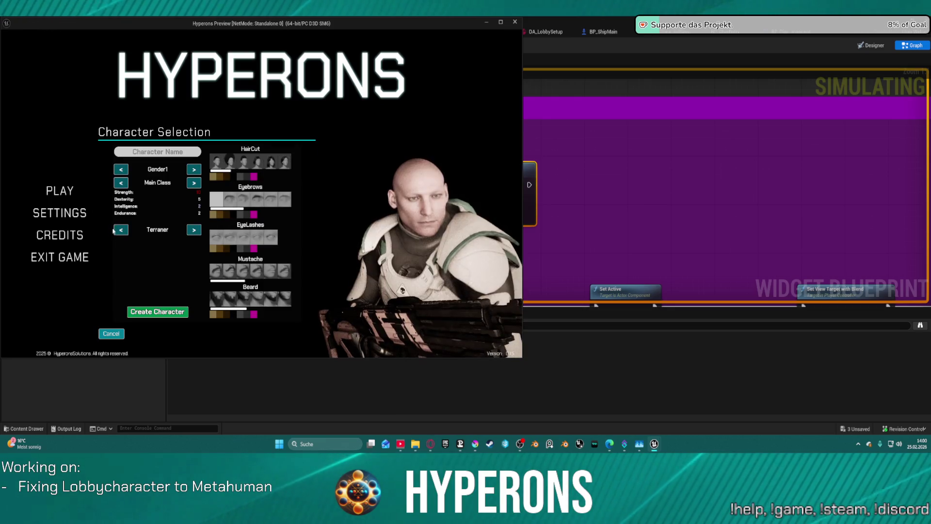
pyautogui.click(112, 332)
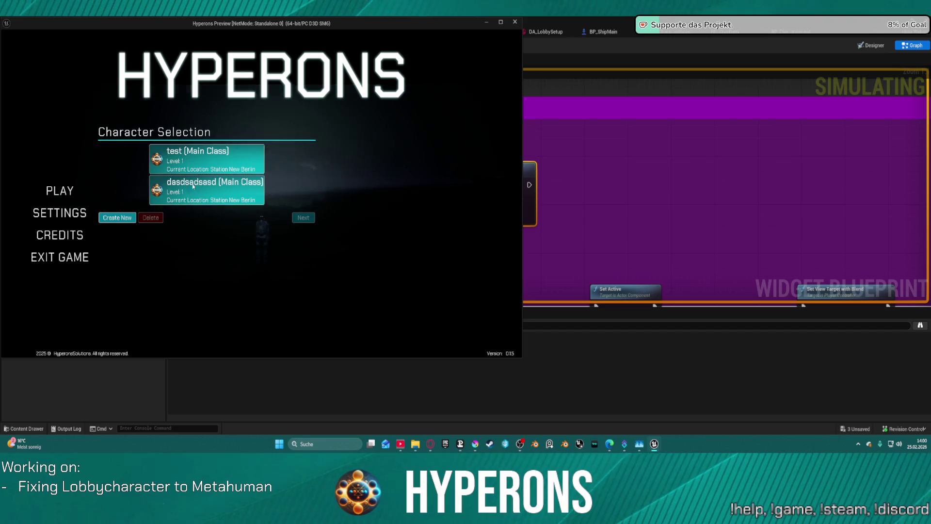
pyautogui.click(123, 219)
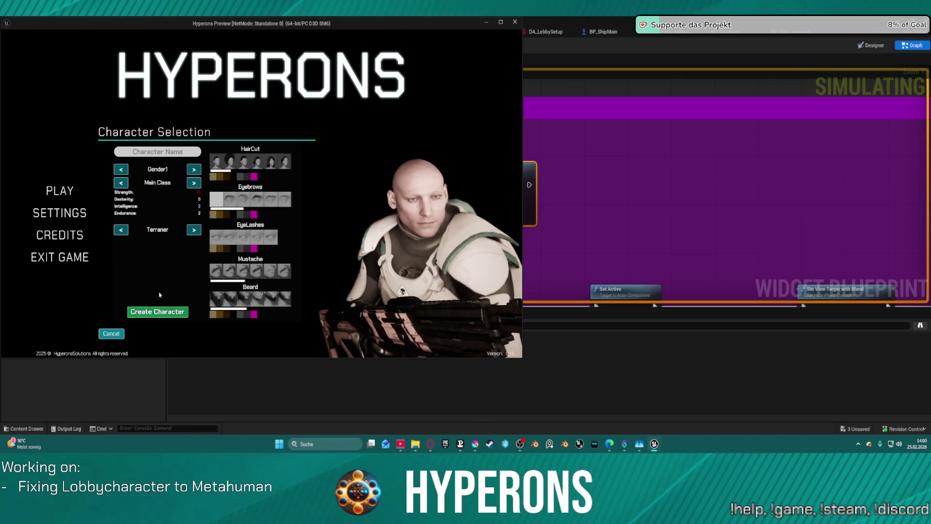
pyautogui.press('Escape')
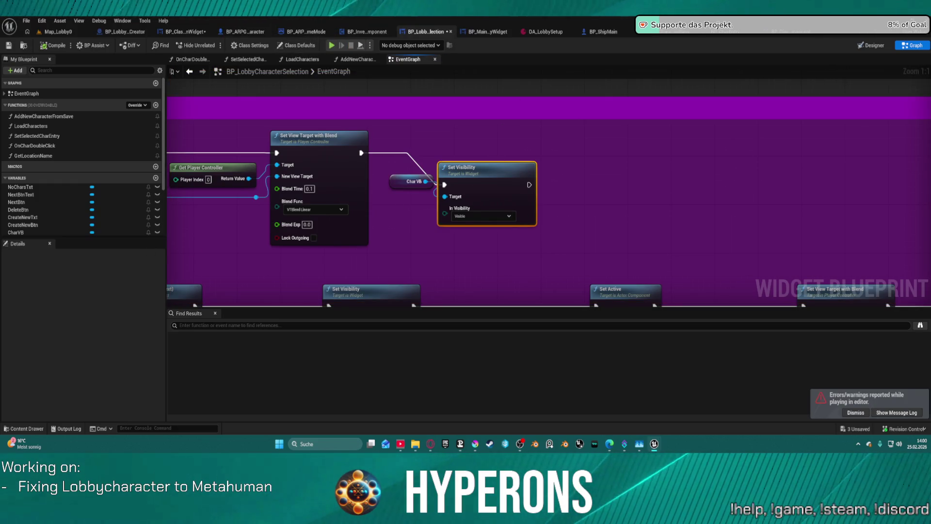
# - Open the Designer view of BP_LobbyCharacterSelection
pyautogui.click(166, 31)
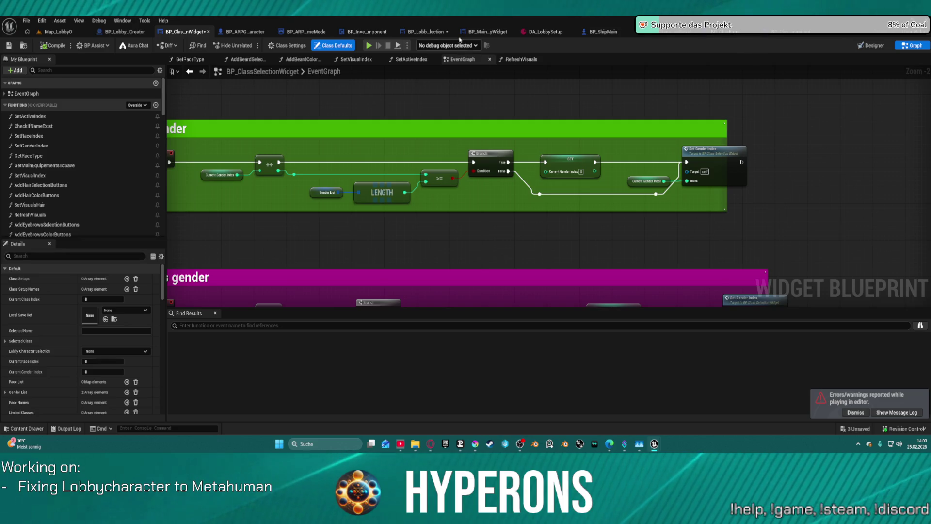
pyautogui.click(413, 32)
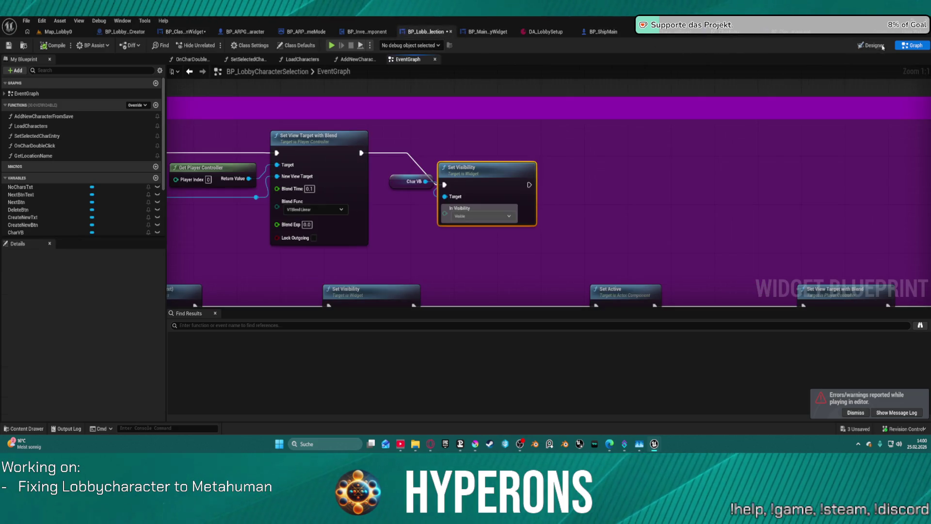
pyautogui.click(873, 45)
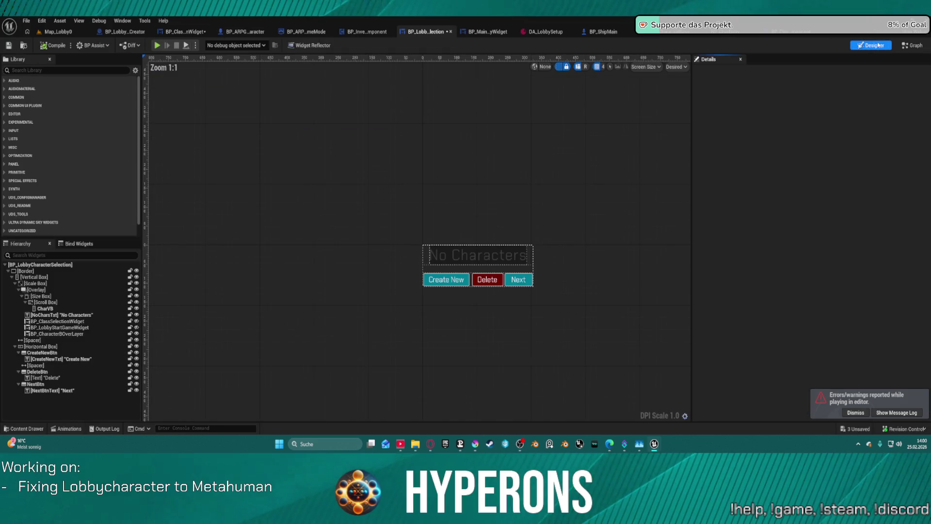
# - Try Fill sizing on the button row's Horizontal Box, then revert it with undo
pyautogui.click(454, 274)
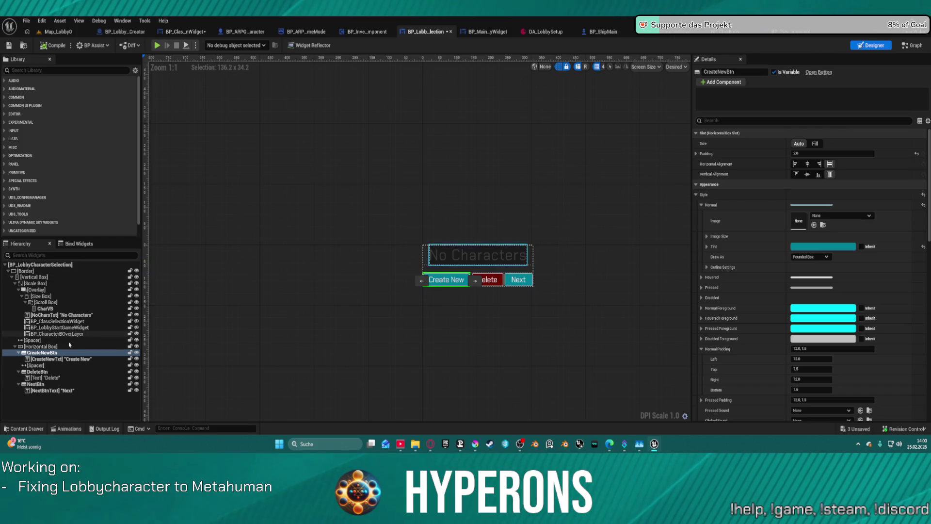
pyautogui.click(486, 271)
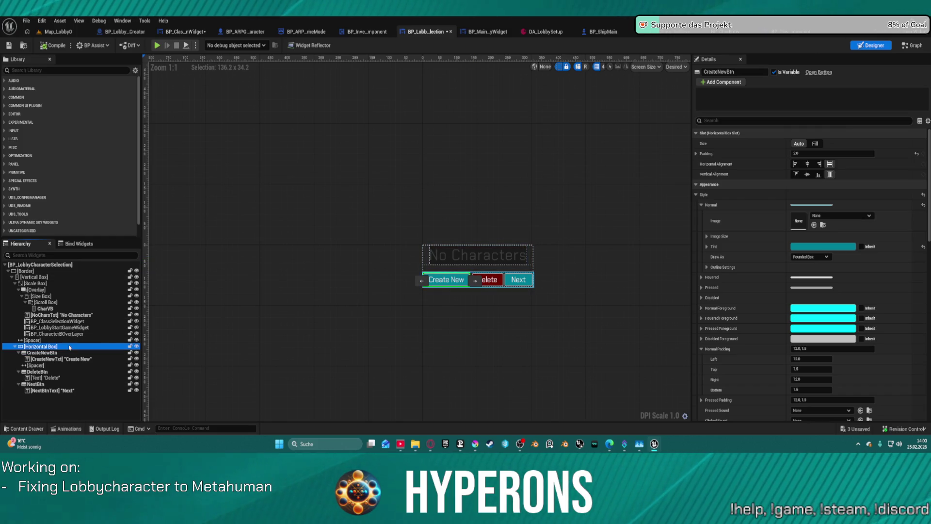
pyautogui.click(819, 175)
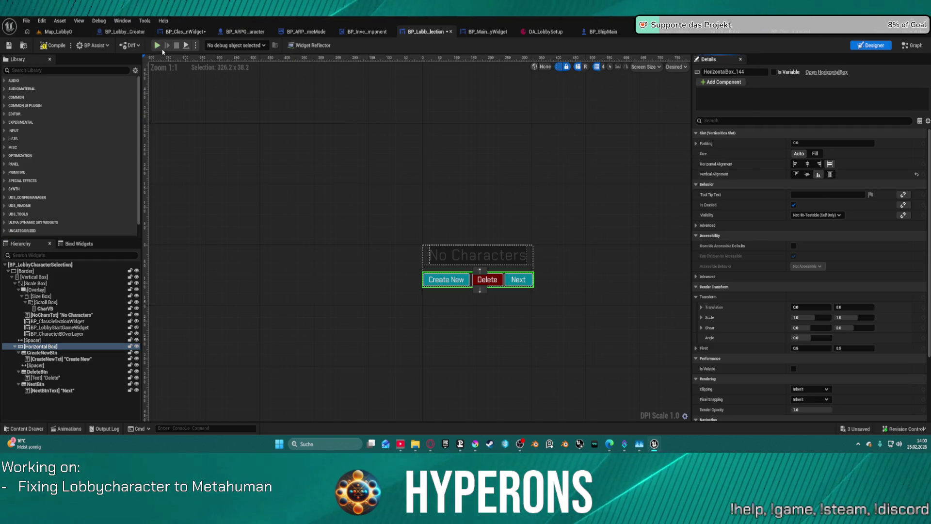
pyautogui.click(815, 153)
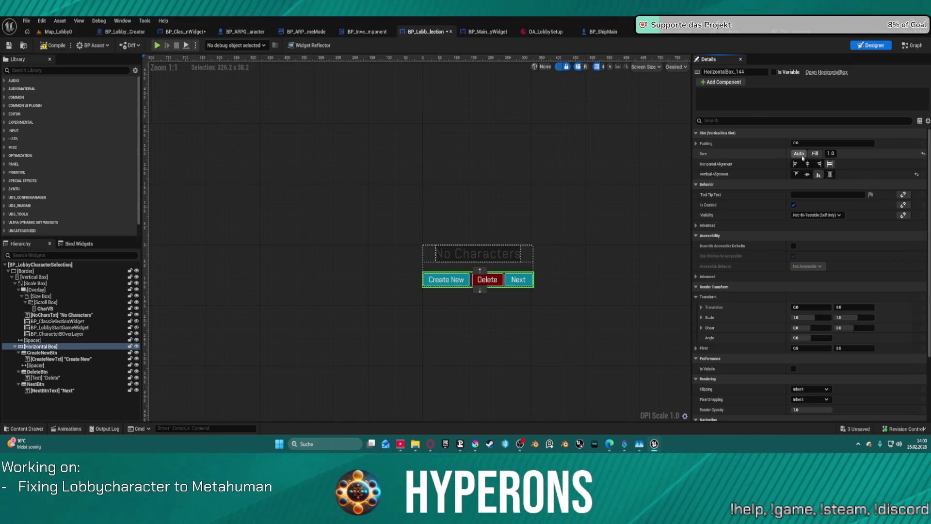
pyautogui.click(813, 155)
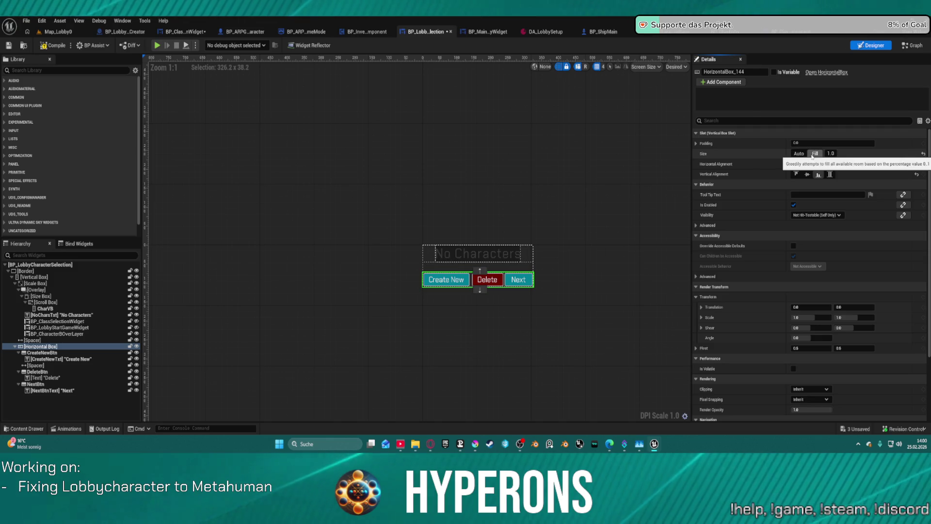
pyautogui.click(518, 195)
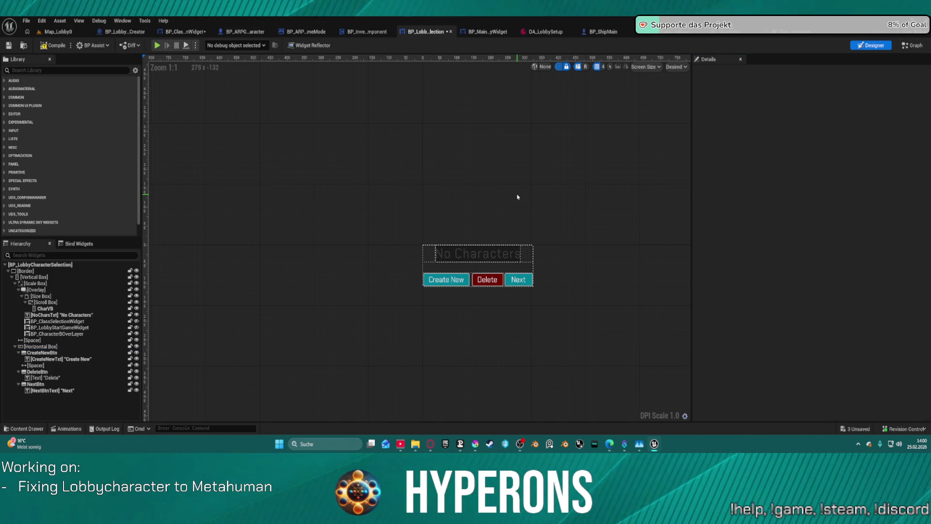
pyautogui.hotkey('ctrl', 'z')
pyautogui.hotkey('ctrl', 'z')
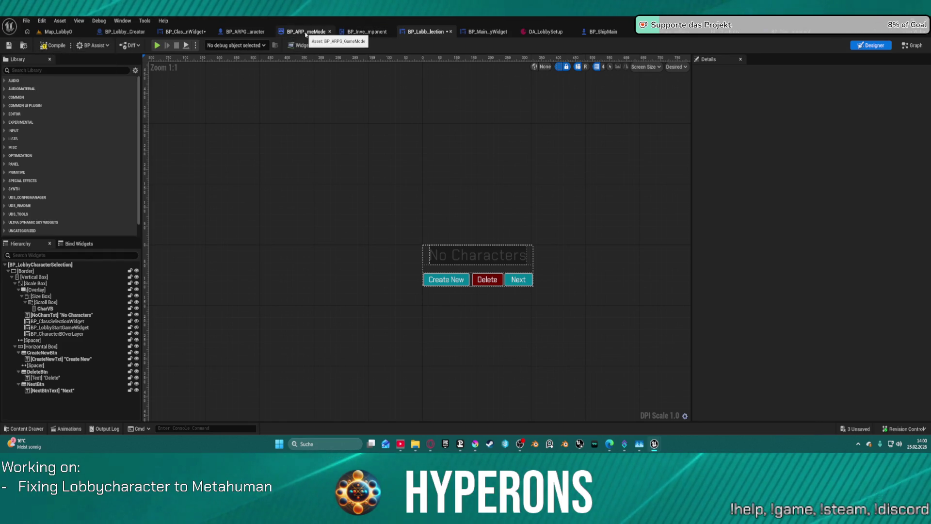
pyautogui.click(180, 32)
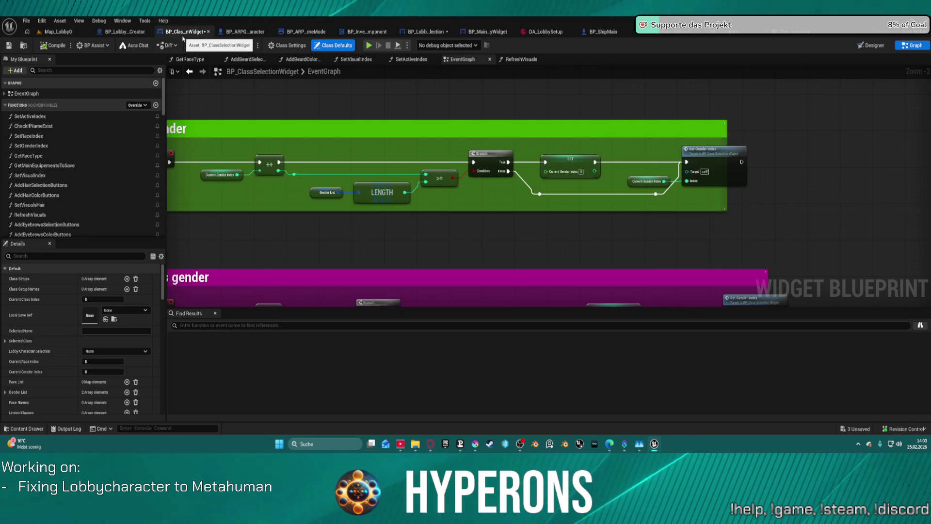
pyautogui.scroll(-7, 463, 160)
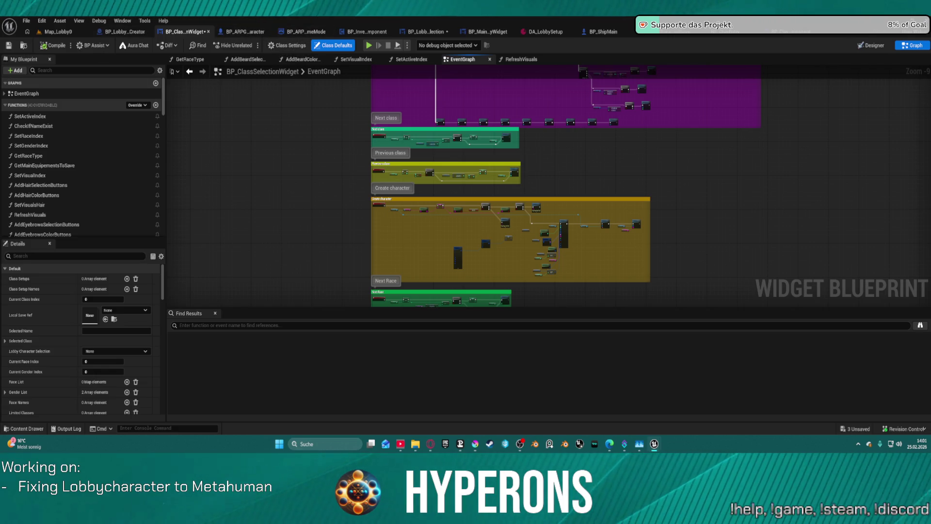
pyautogui.click(438, 34)
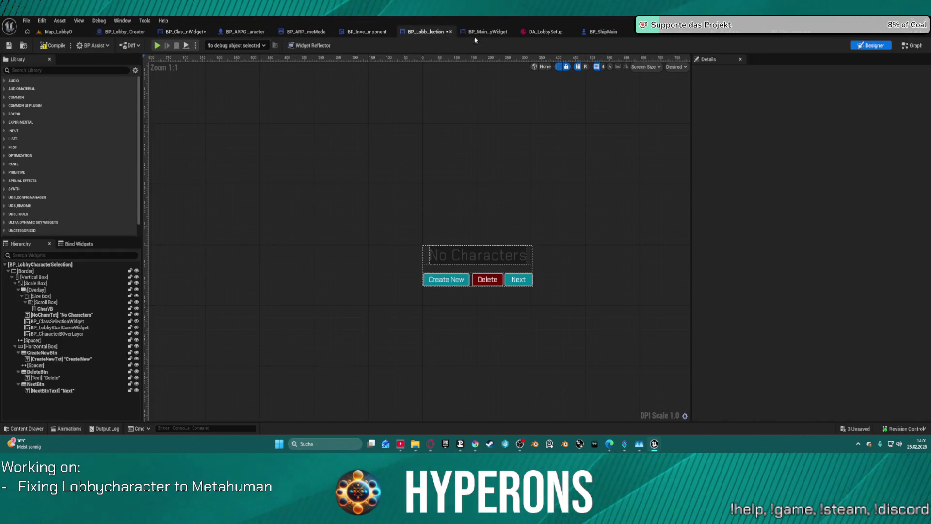
# - Select the Horizontal Box holding the Create New, Delete and Next buttons in the Designer
pyautogui.click(916, 46)
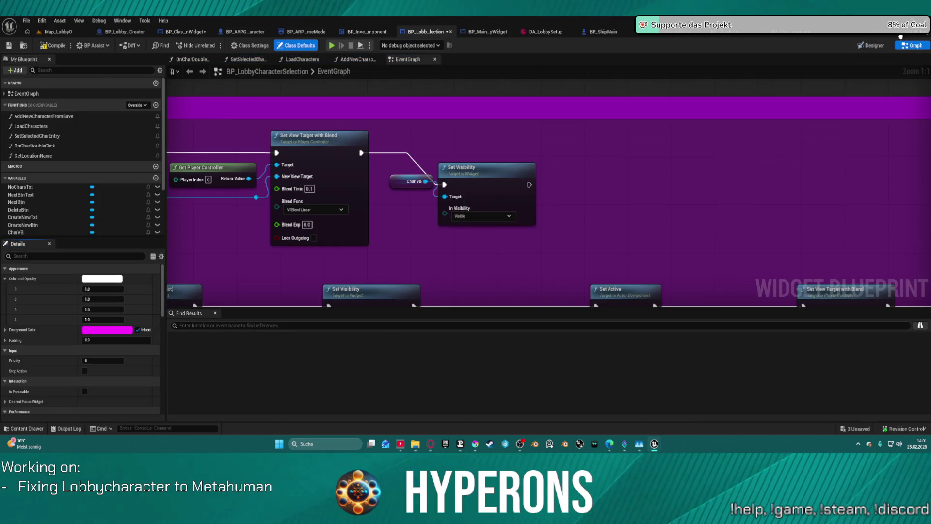
pyautogui.click(871, 46)
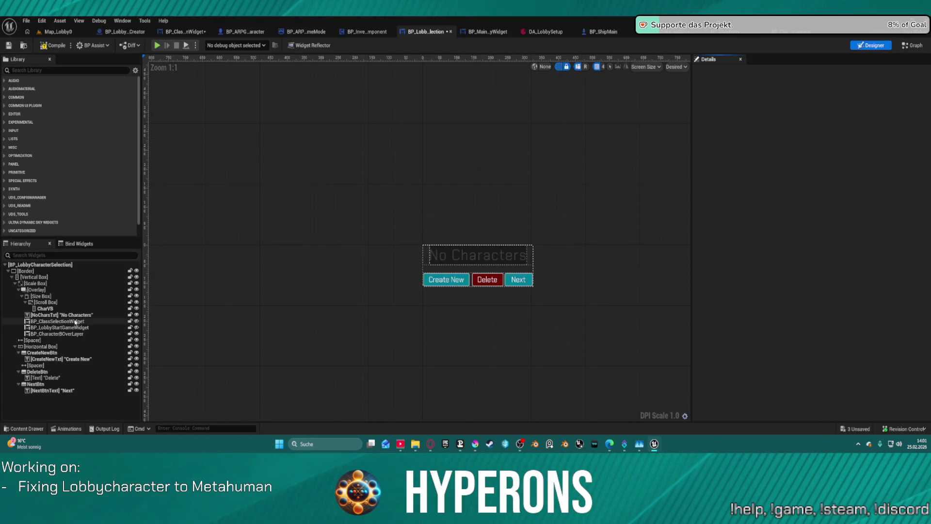
pyautogui.scroll(3, 437, 298)
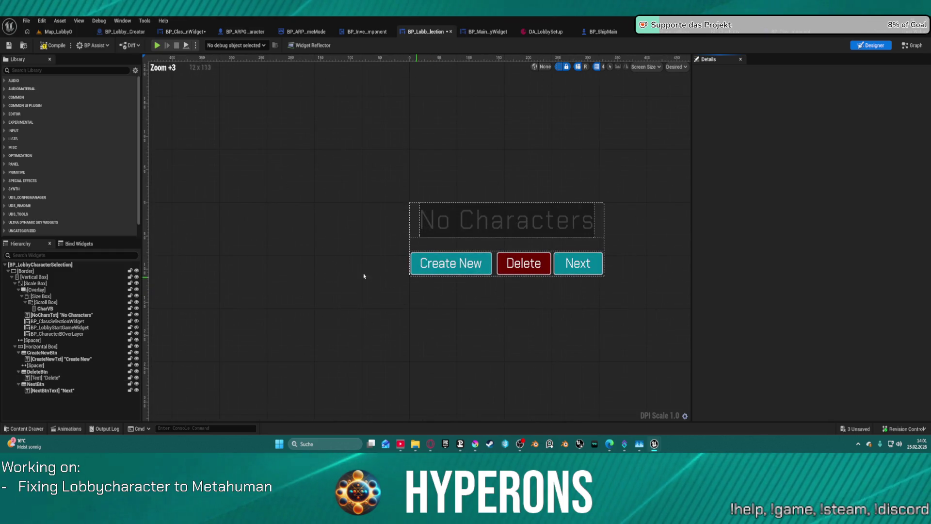
pyautogui.click(43, 353)
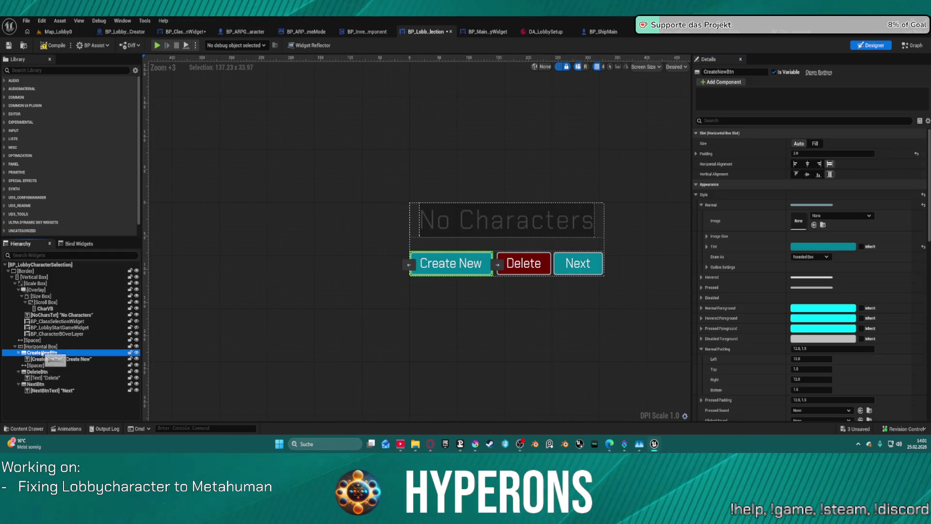
pyautogui.click(45, 346)
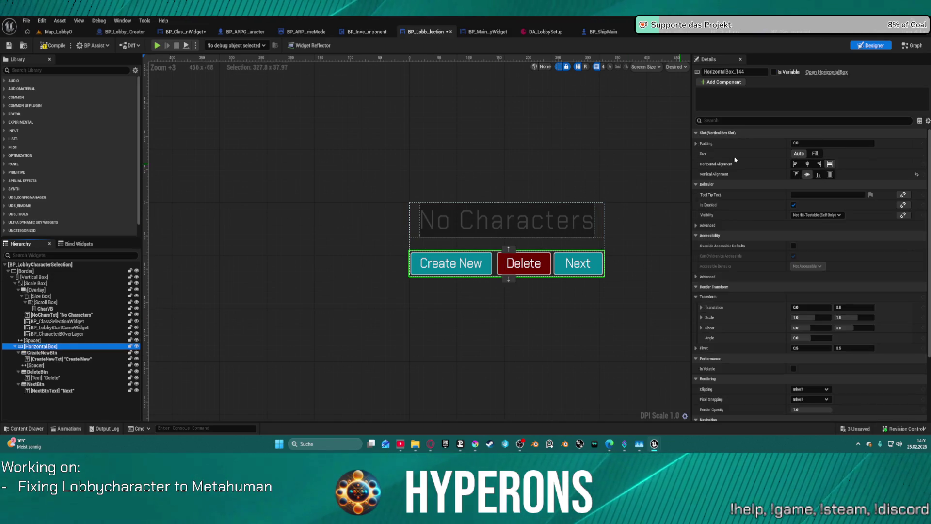
# - Set the button row's Size to Fill and Vertical Alignment to Bottom, then launch a standalone preview
pyautogui.click(815, 153)
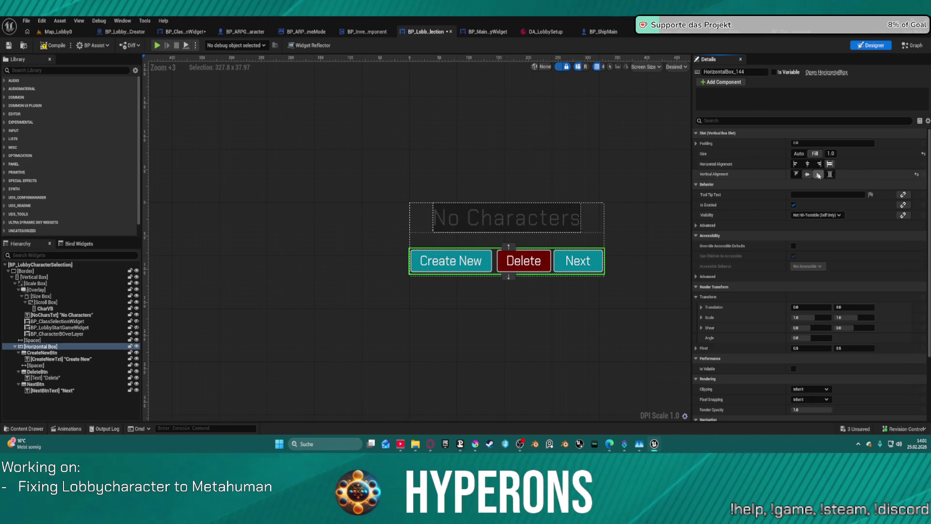
pyautogui.click(819, 175)
pyautogui.click(830, 175)
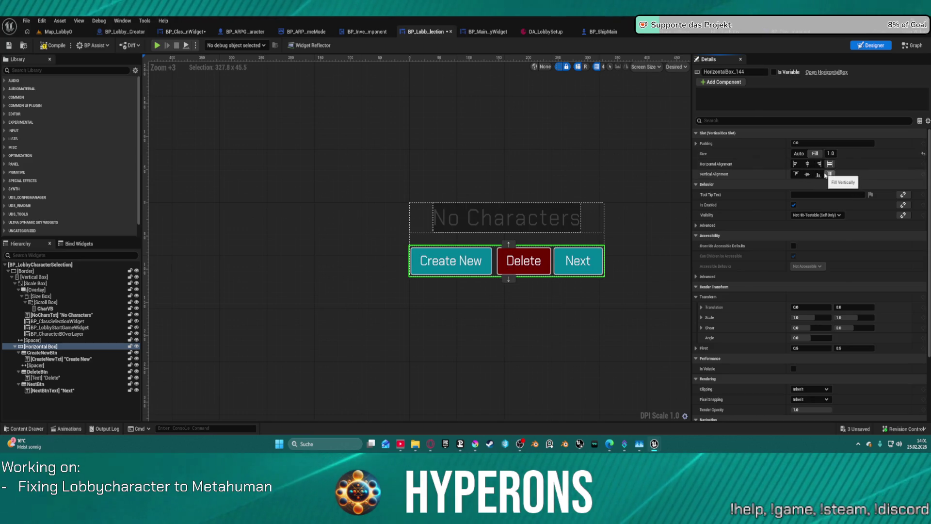
pyautogui.click(818, 174)
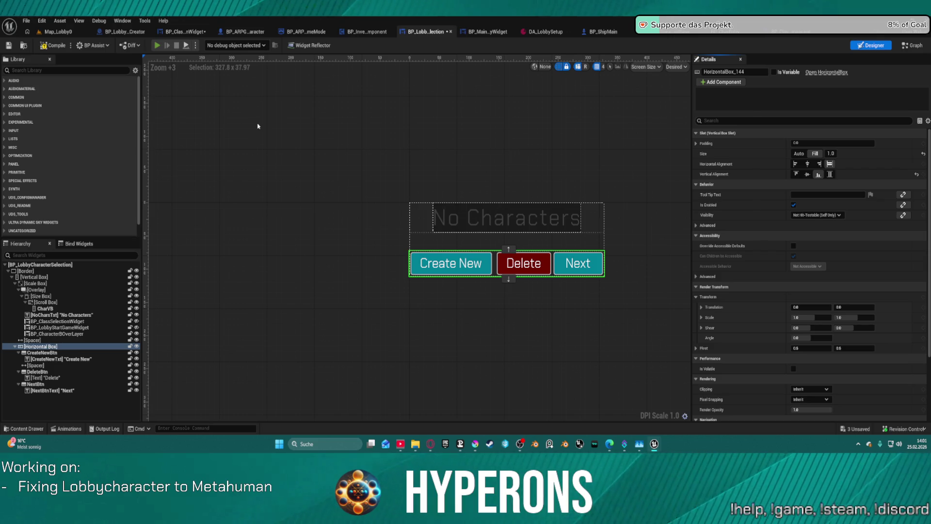
pyautogui.hotkey('alt', 'p')
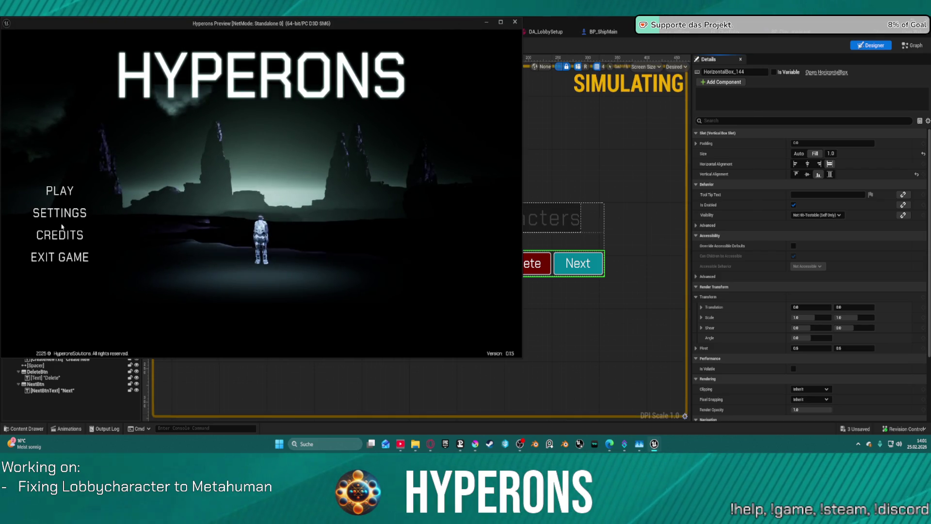
# - Check the Character Selection screen in the preview, then stop it
pyautogui.click(60, 190)
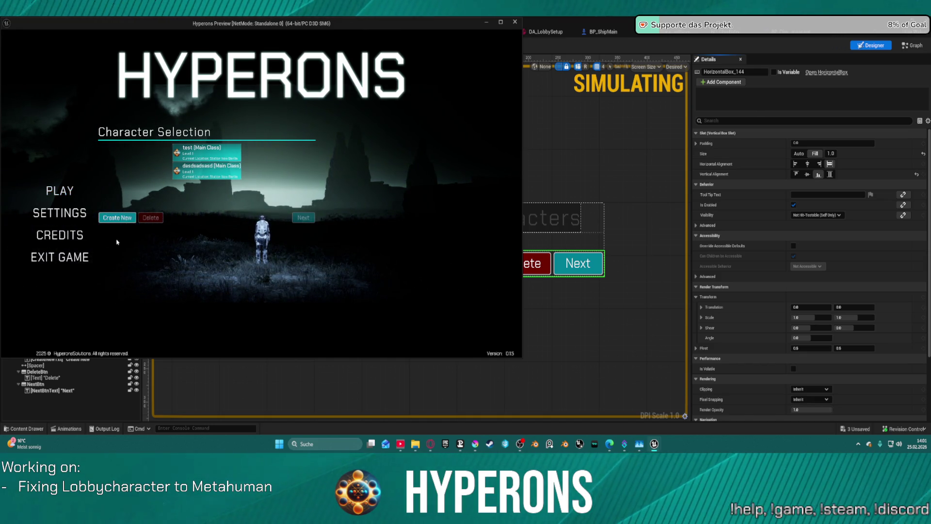
pyautogui.press('Escape')
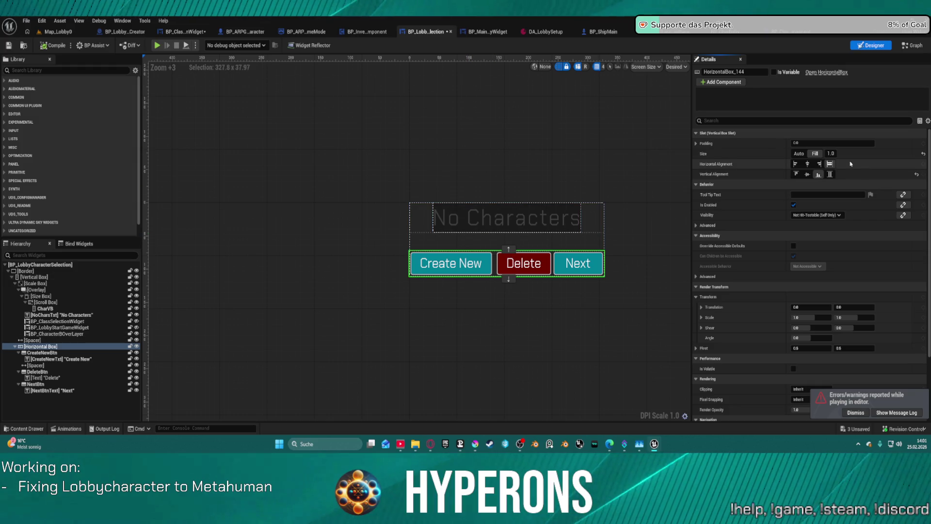
# - Set the button row's Size to Auto and the list Overlay's Vertical Alignment to Fill
pyautogui.click(798, 153)
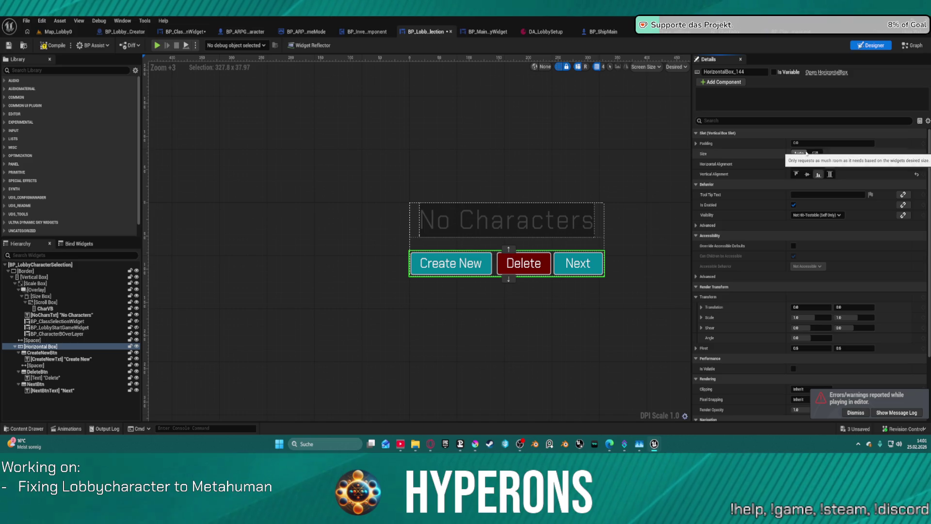
pyautogui.click(34, 340)
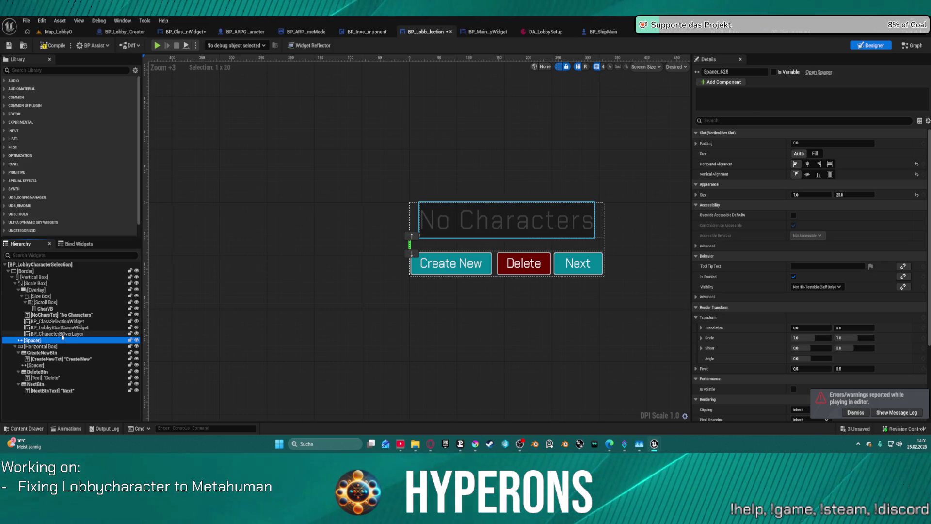
pyautogui.click(62, 333)
pyautogui.click(63, 328)
pyautogui.click(65, 321)
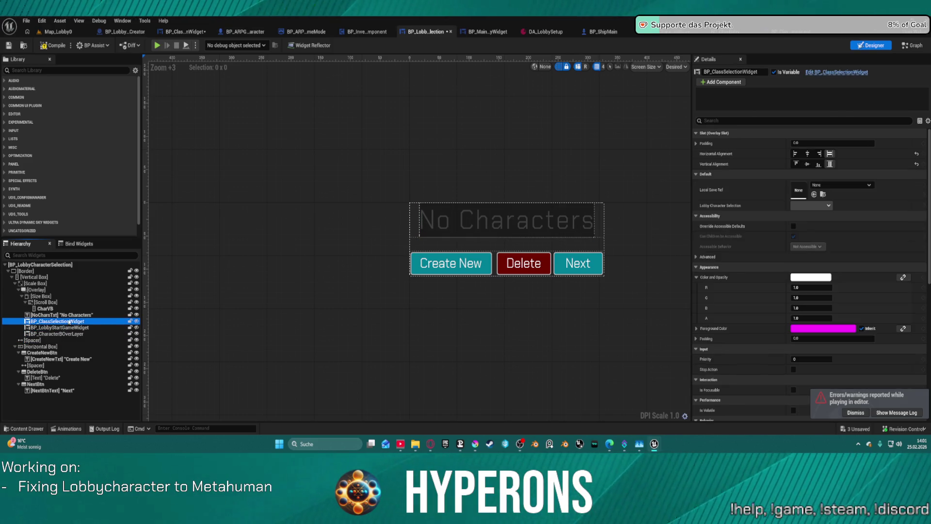
pyautogui.click(68, 315)
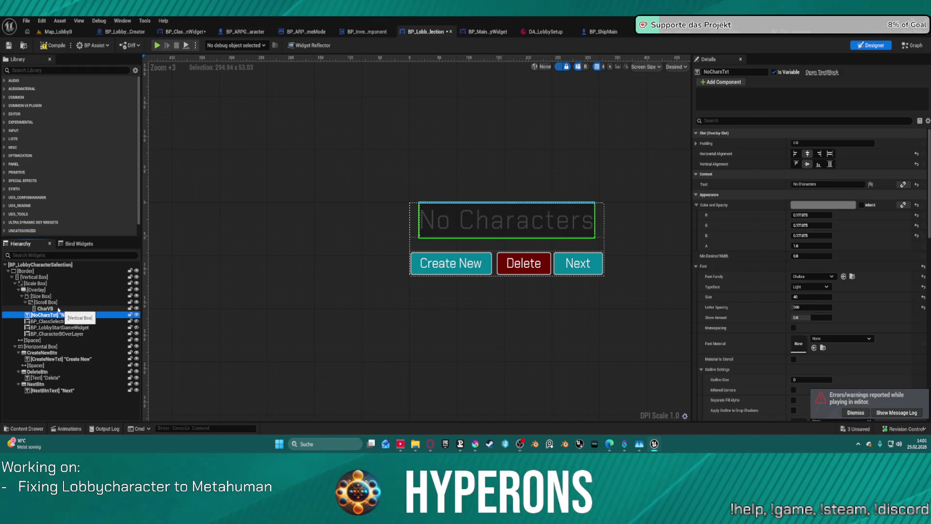
pyautogui.click(19, 291)
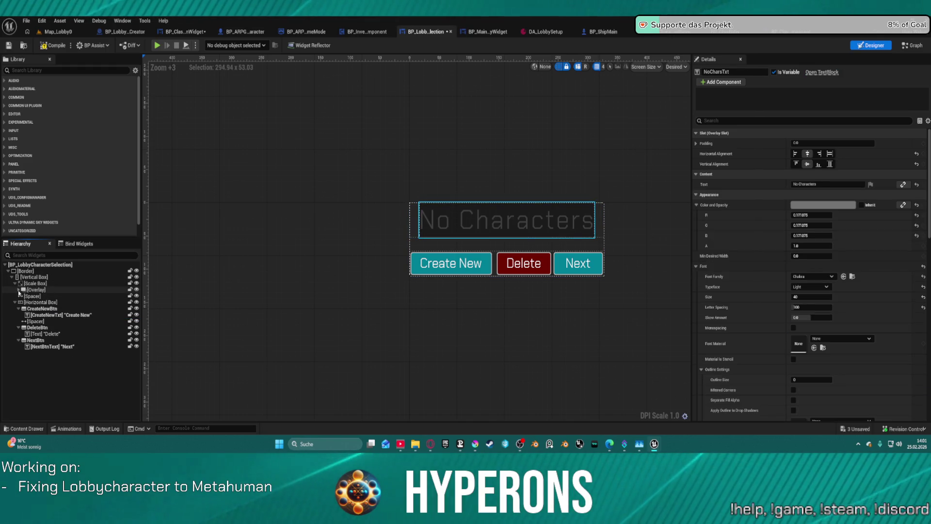
pyautogui.click(34, 289)
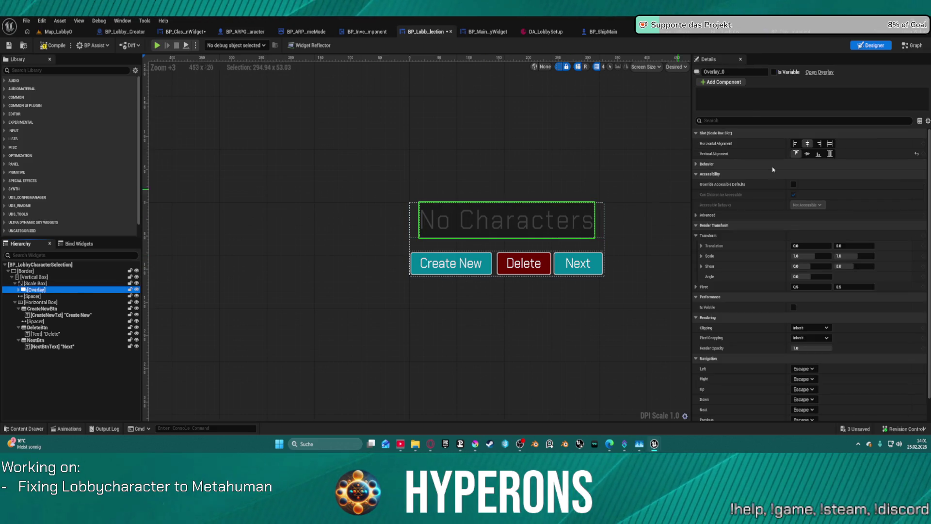
pyautogui.click(831, 156)
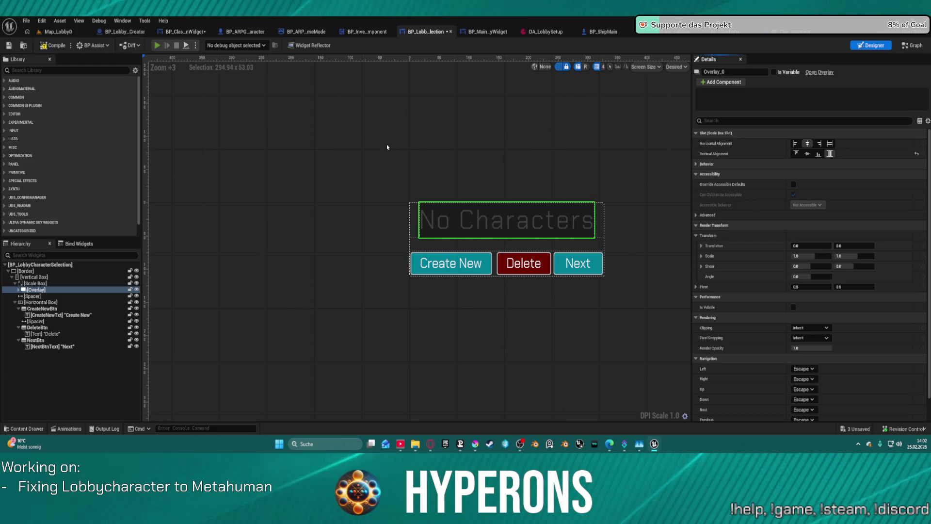
# - Preview the game, check the larger list on Character Selection, then stop it
pyautogui.hotkey('alt', 'p')
pyautogui.click(75, 191)
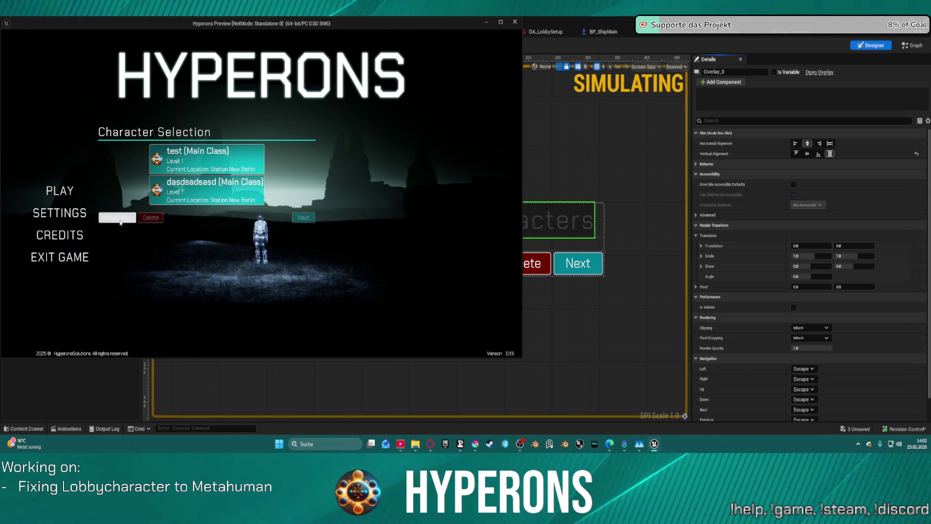
pyautogui.press('Escape')
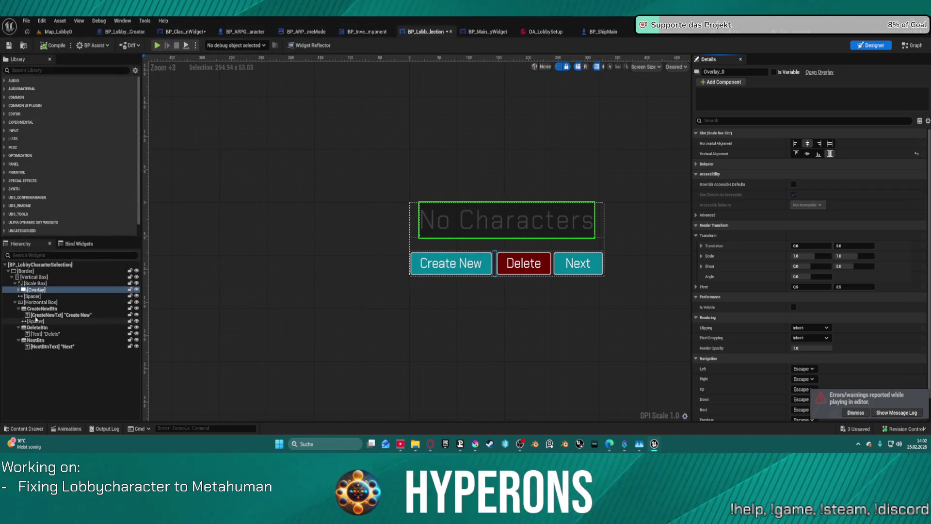
# - Set the button row to Bottom alignment with Auto size after trying Fill and Center
pyautogui.click(45, 303)
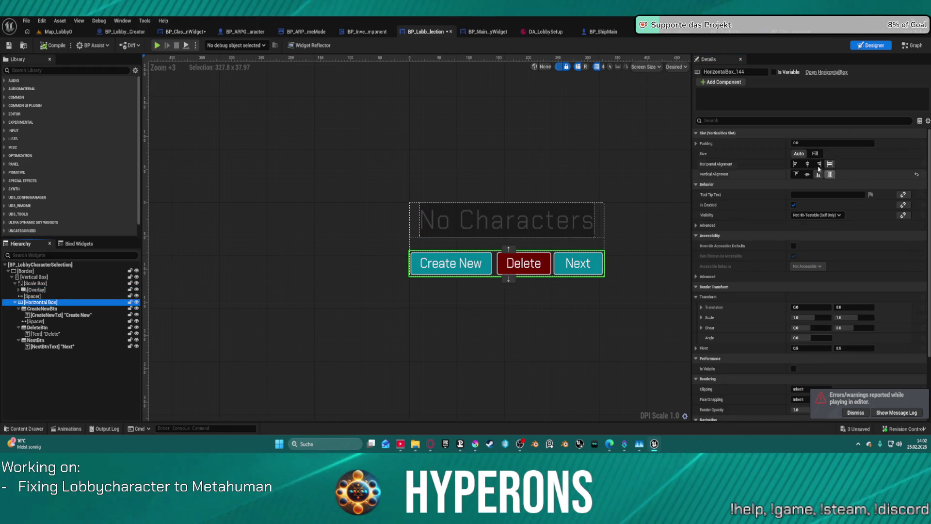
pyautogui.click(815, 154)
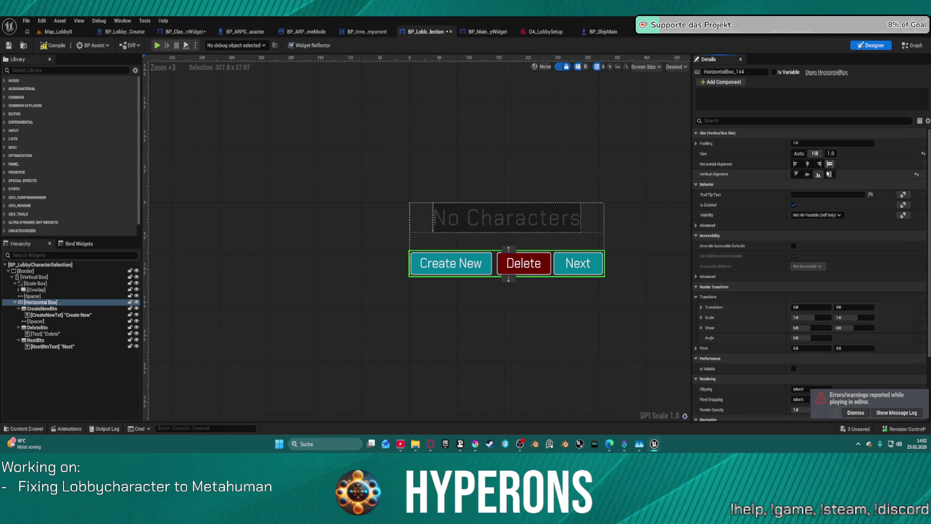
pyautogui.click(813, 175)
pyautogui.click(818, 174)
pyautogui.click(798, 154)
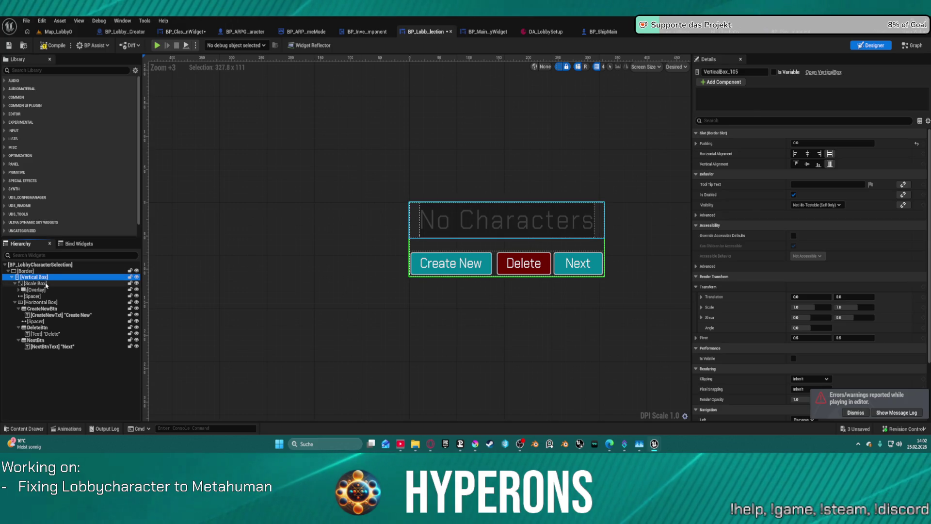
# - Set the Scale Box's slot Size to Fill and bring up its Stretch options
pyautogui.click(37, 284)
pyautogui.click(815, 154)
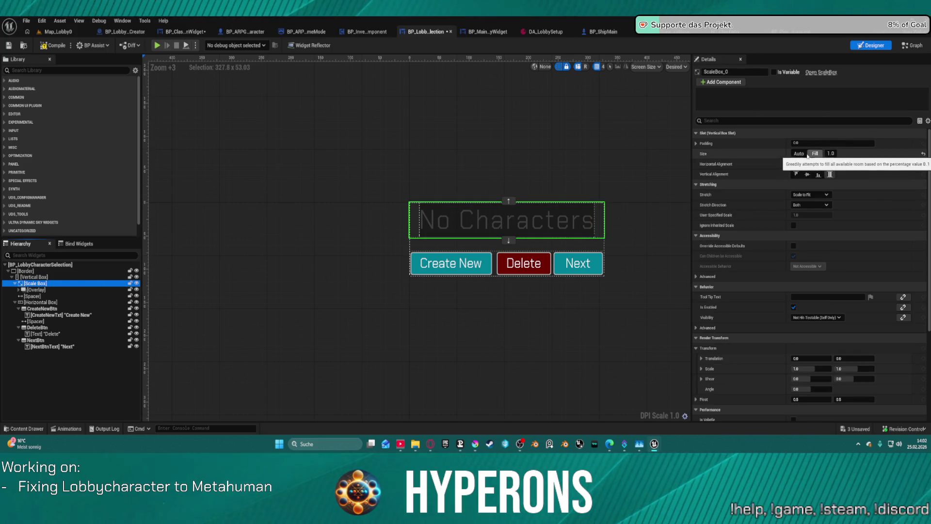
pyautogui.click(816, 153)
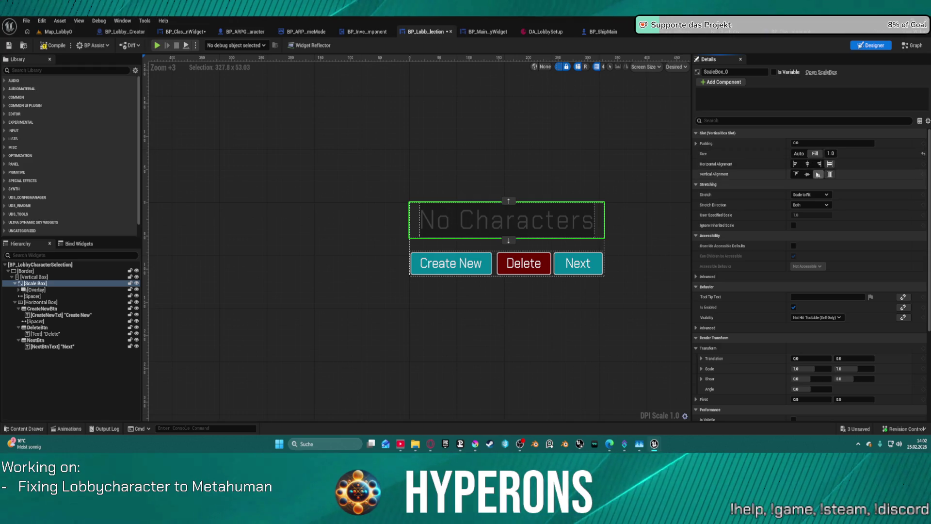
pyautogui.click(49, 302)
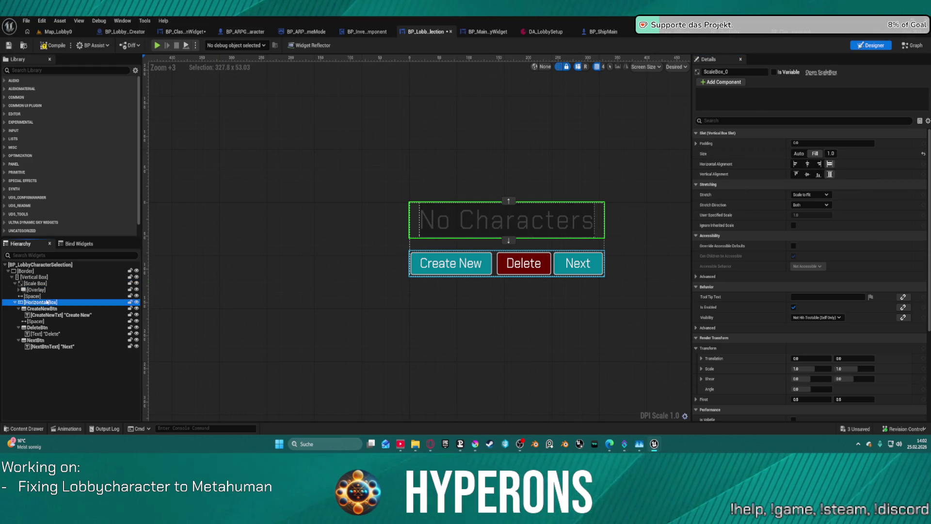
pyautogui.click(37, 290)
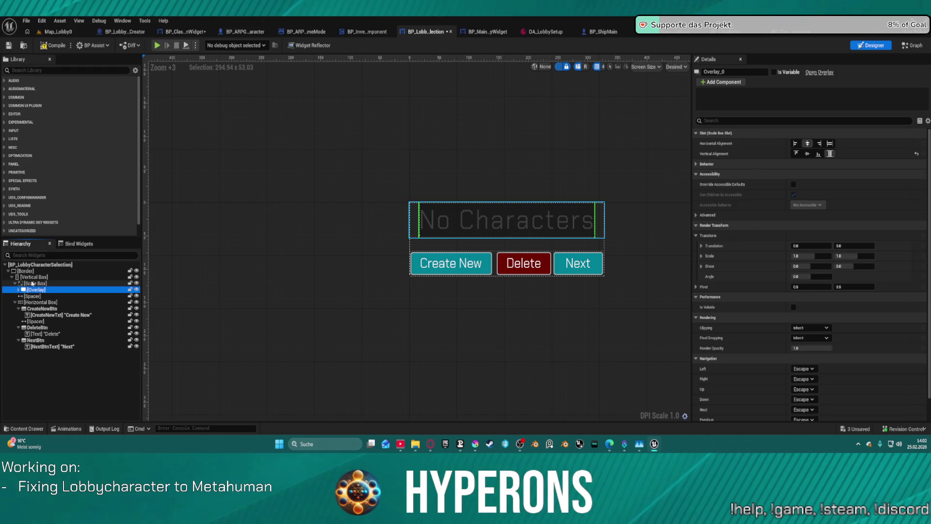
pyautogui.click(16, 282)
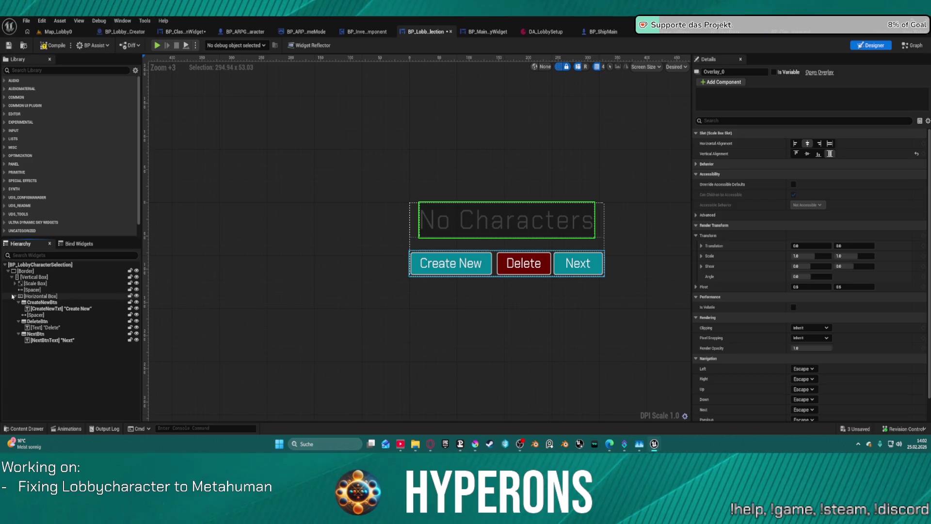
pyautogui.click(15, 296)
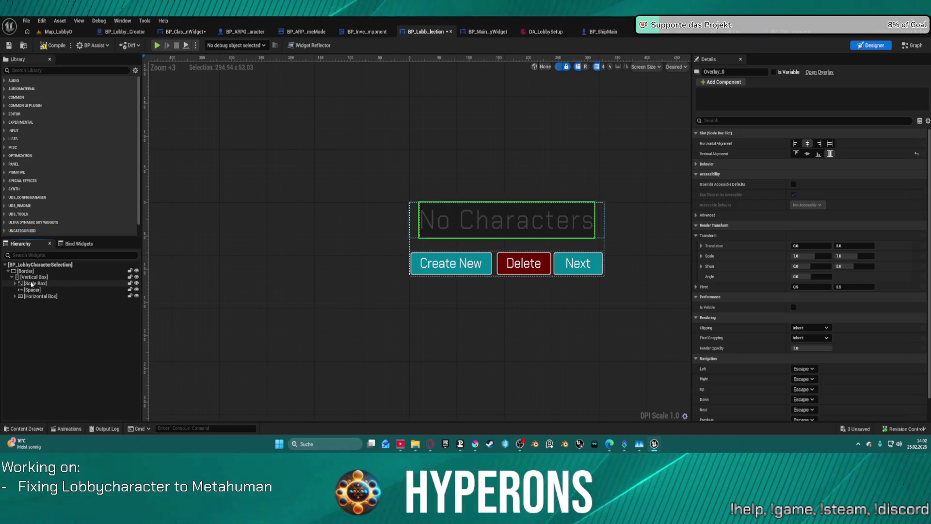
pyautogui.click(34, 283)
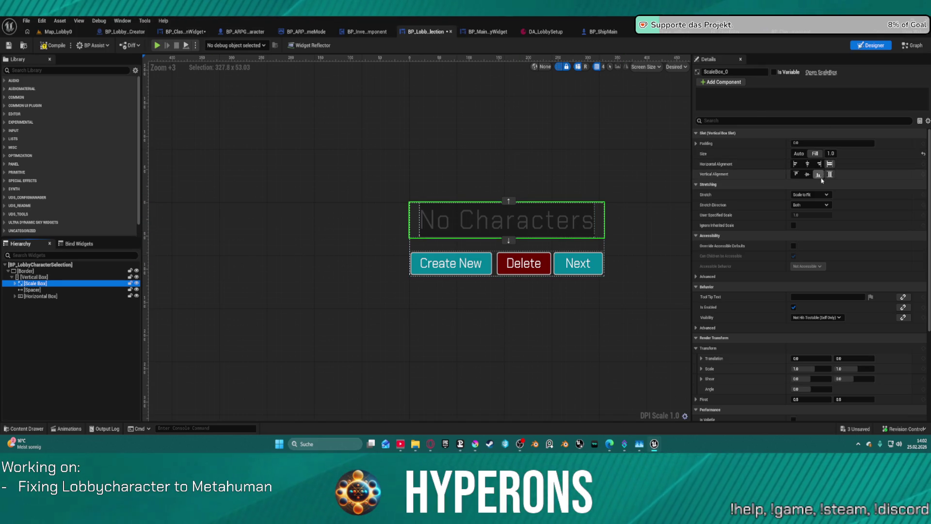
pyautogui.click(825, 195)
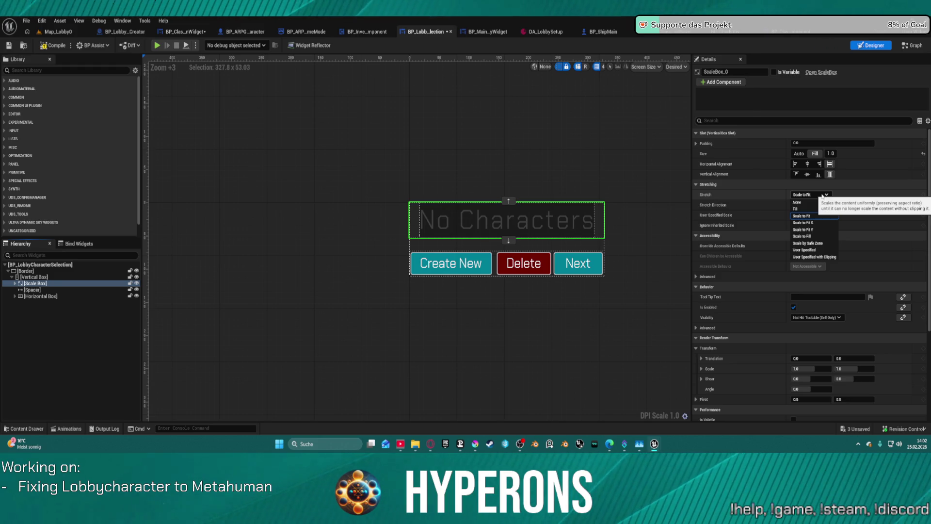
# - Keep the Scale Box on Scale to Fit and set the Spacer's slot Size to Fill
pyautogui.click(822, 196)
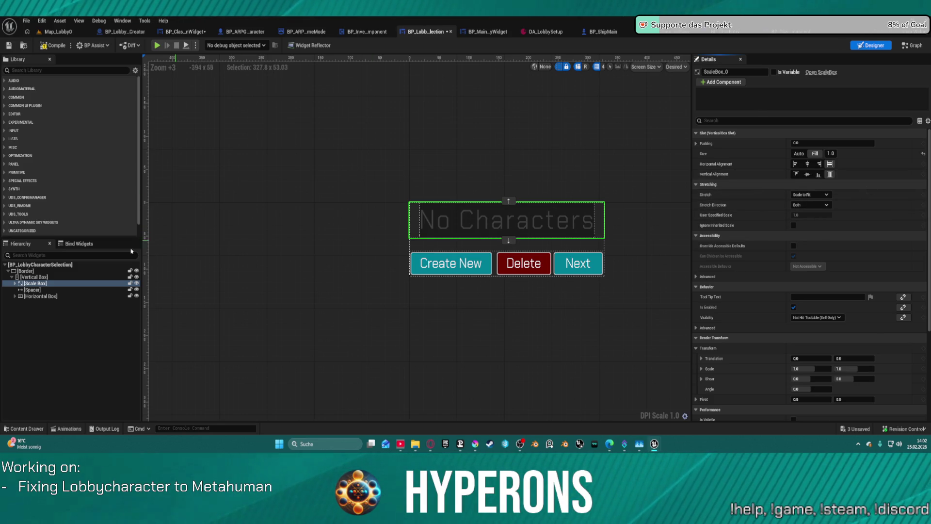
pyautogui.click(75, 279)
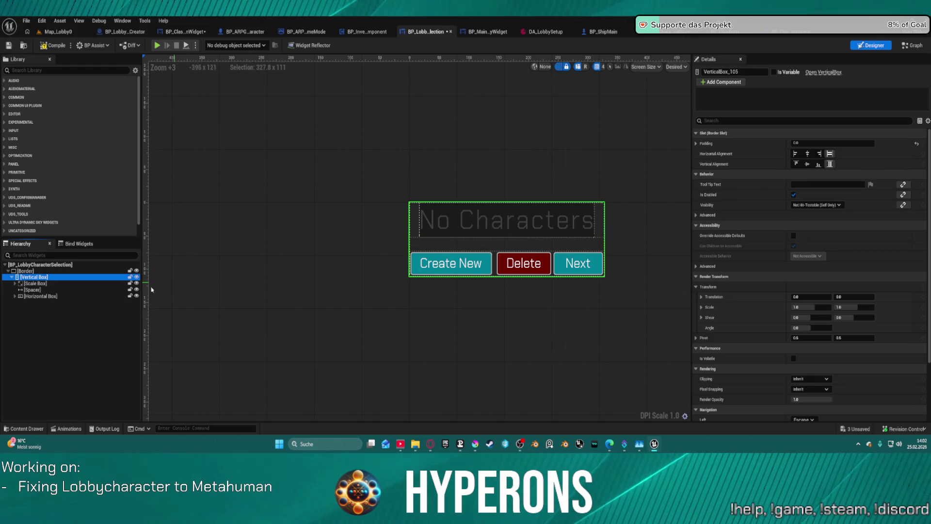
pyautogui.click(28, 271)
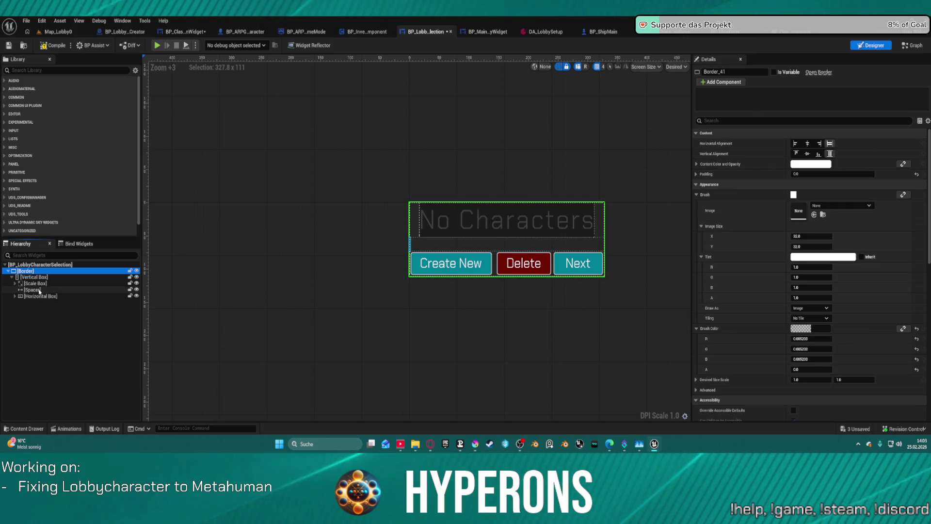
pyautogui.click(38, 290)
pyautogui.click(42, 297)
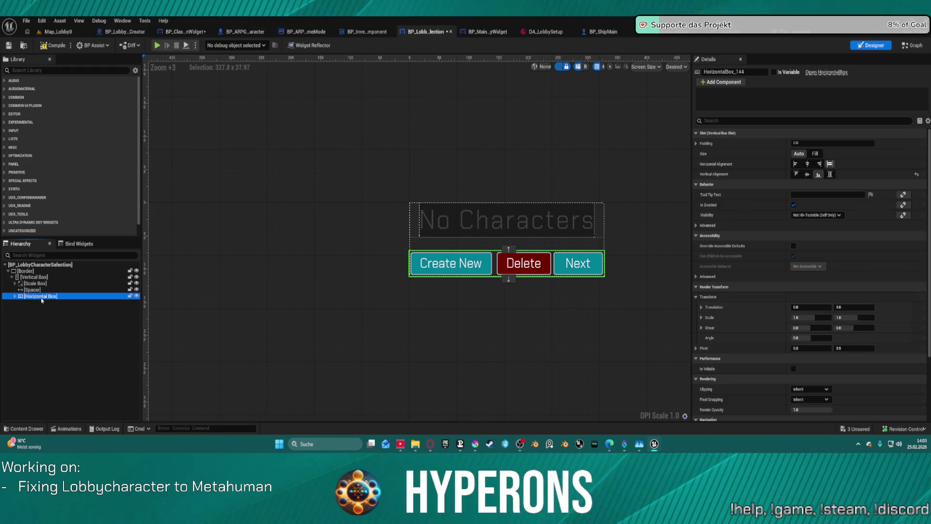
pyautogui.click(39, 289)
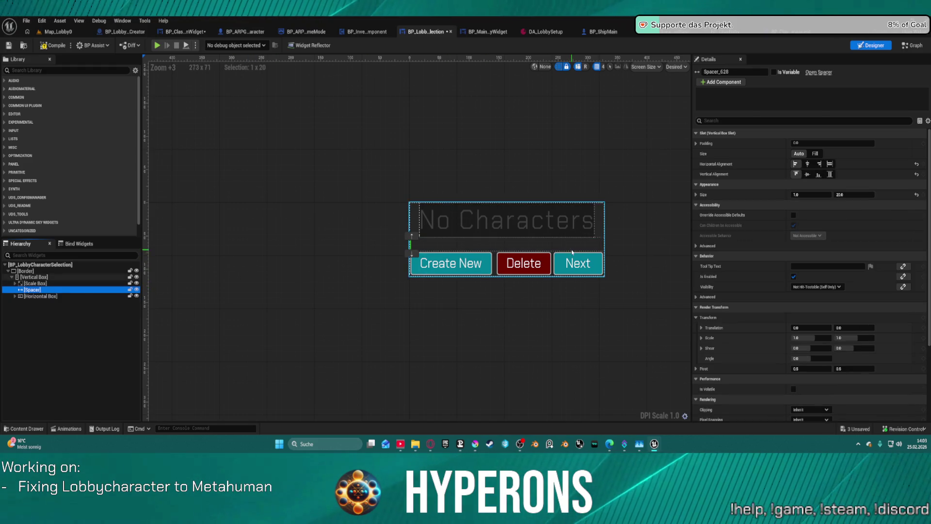
pyautogui.click(815, 153)
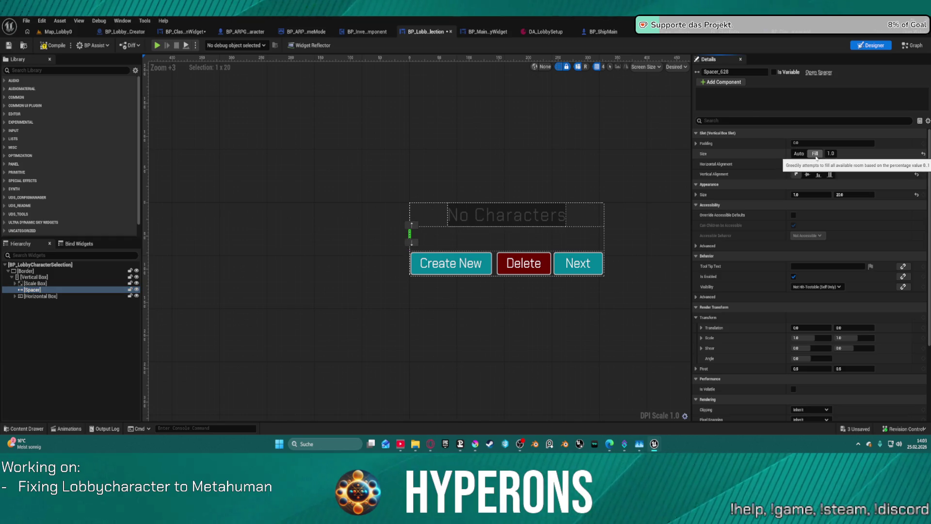
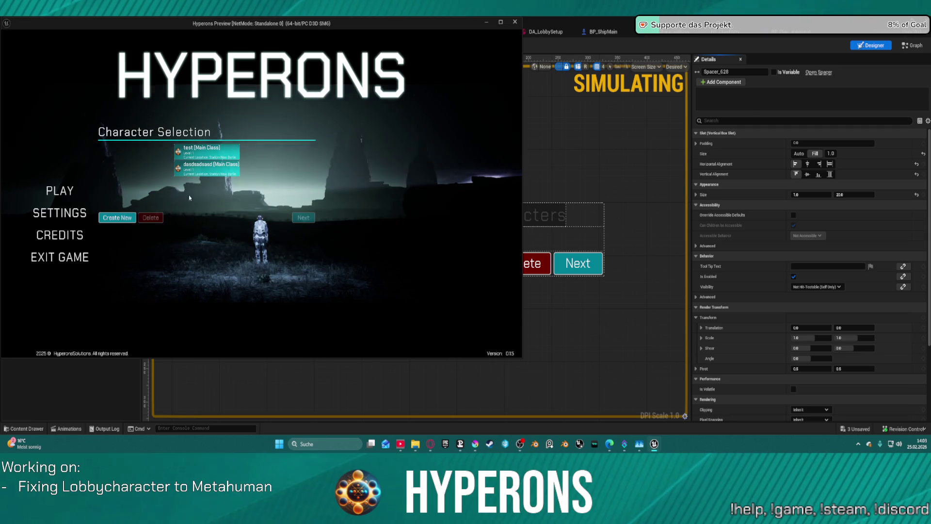
# - Undo the spacer's Fill size change and recheck Character Selection in the game preview
pyautogui.press('Escape')
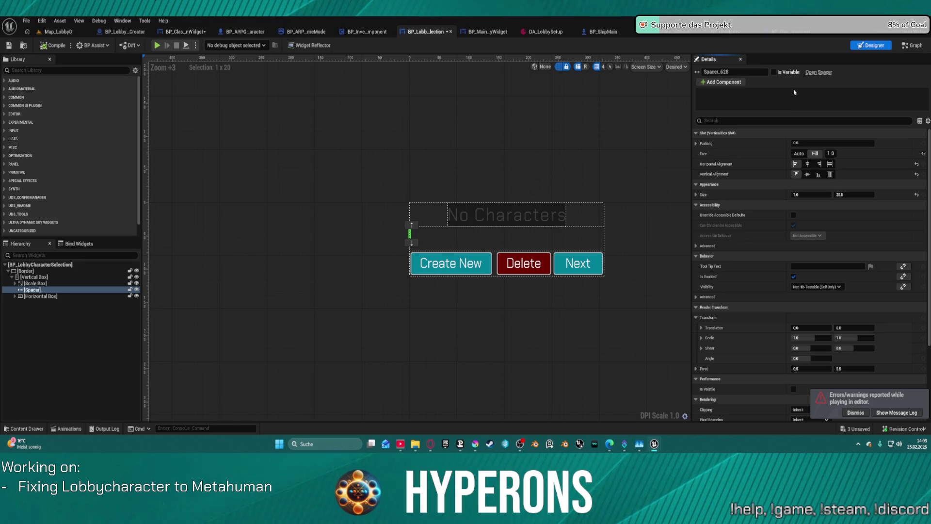
pyautogui.hotkey('ctrl', 'z')
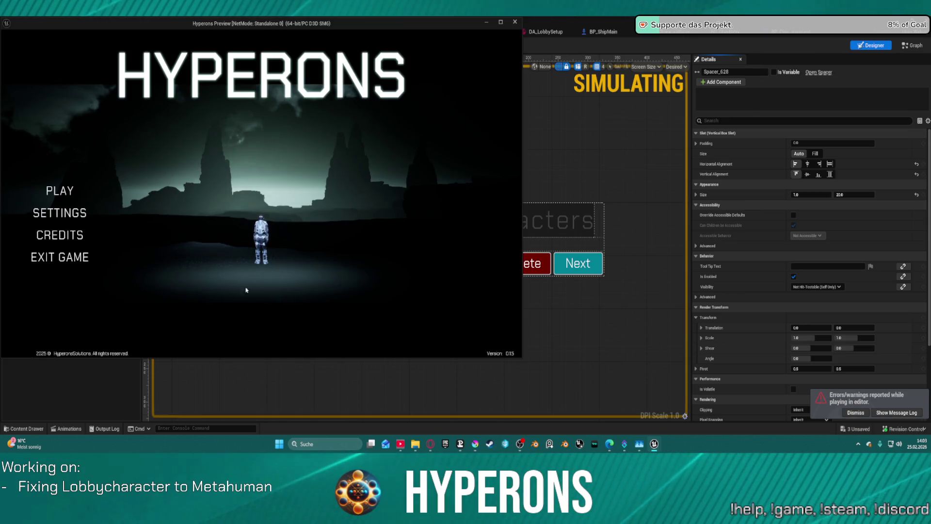
pyautogui.click(61, 194)
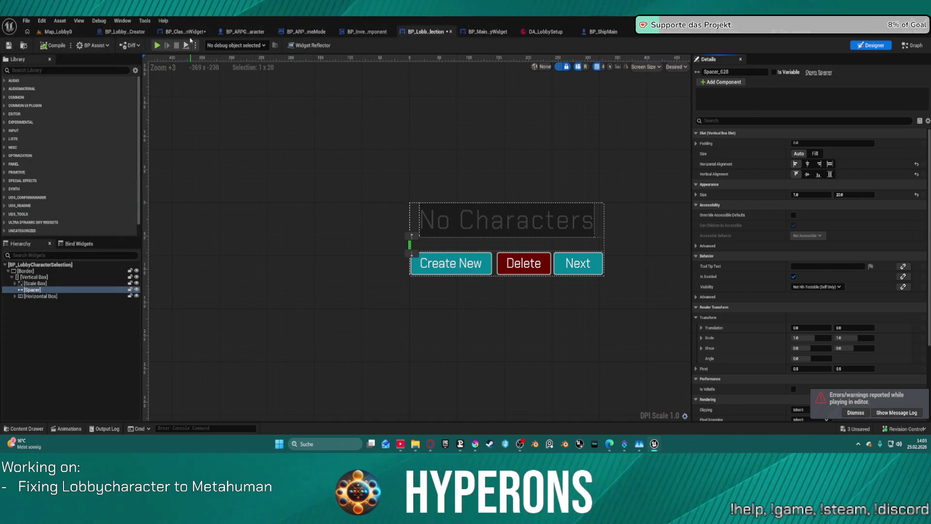
# - Set BP_LobbyCharacterSelection to Fill inside the main lobby's vertical box, then play the lobby level
pyautogui.click(487, 32)
pyautogui.click(310, 342)
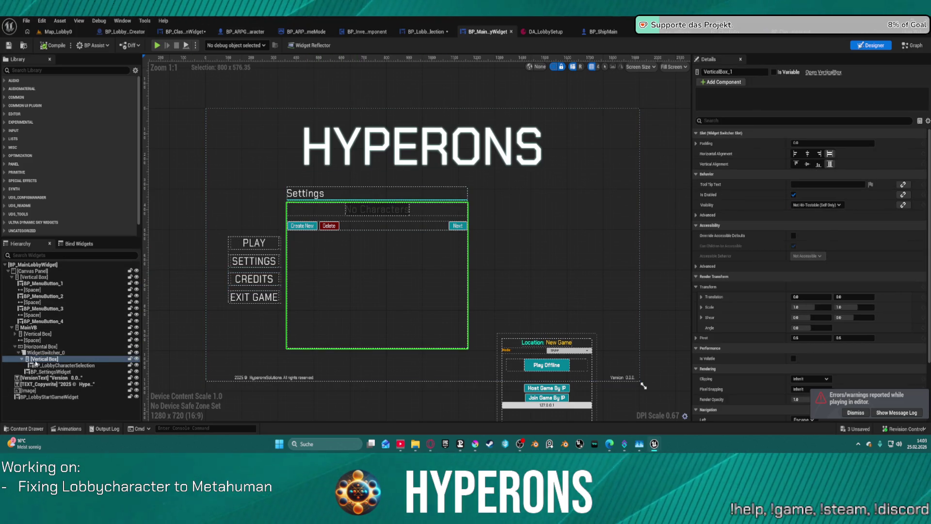
pyautogui.click(70, 366)
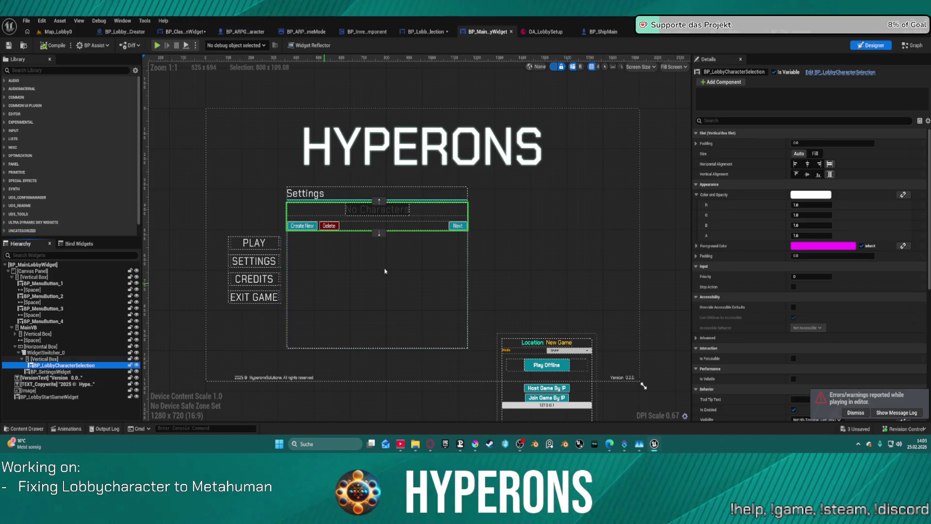
pyautogui.click(815, 154)
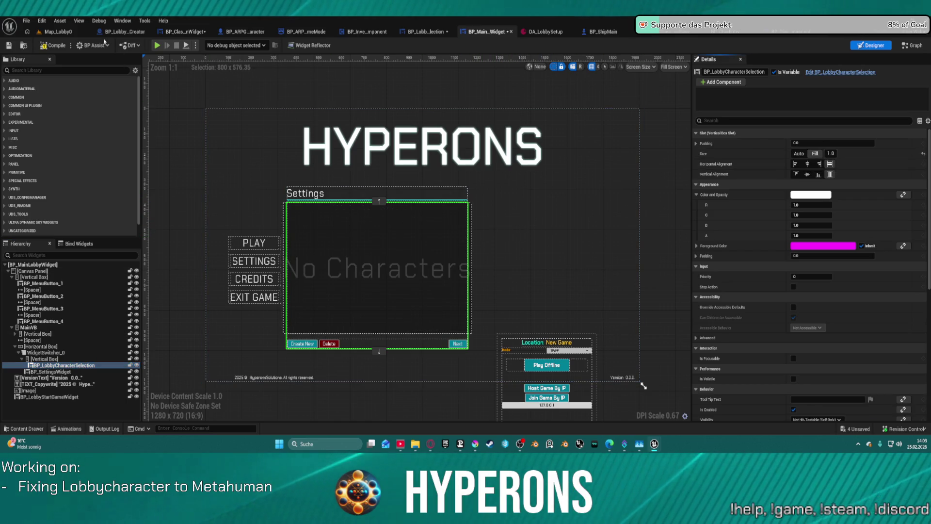
pyautogui.click(156, 45)
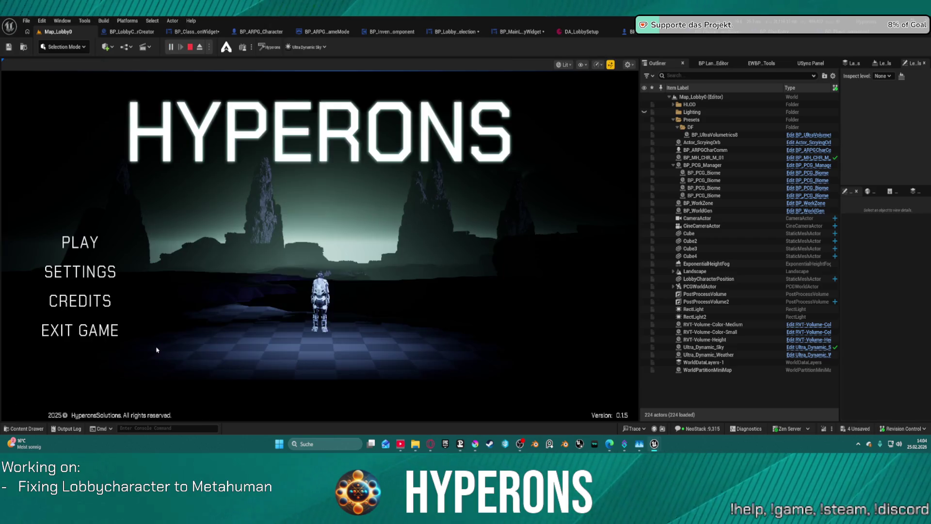
# - Test Character Selection and the Create New screen in the running game, then stop the session
pyautogui.click(58, 249)
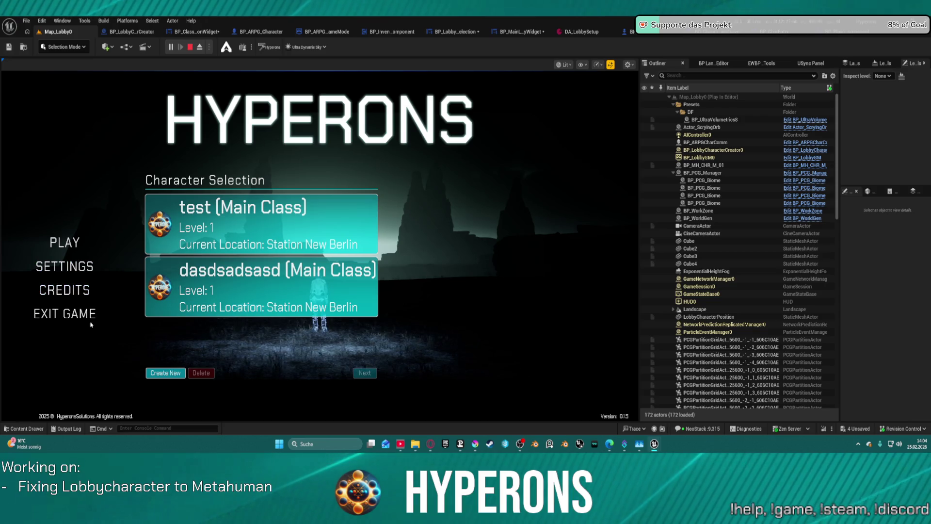
pyautogui.click(166, 374)
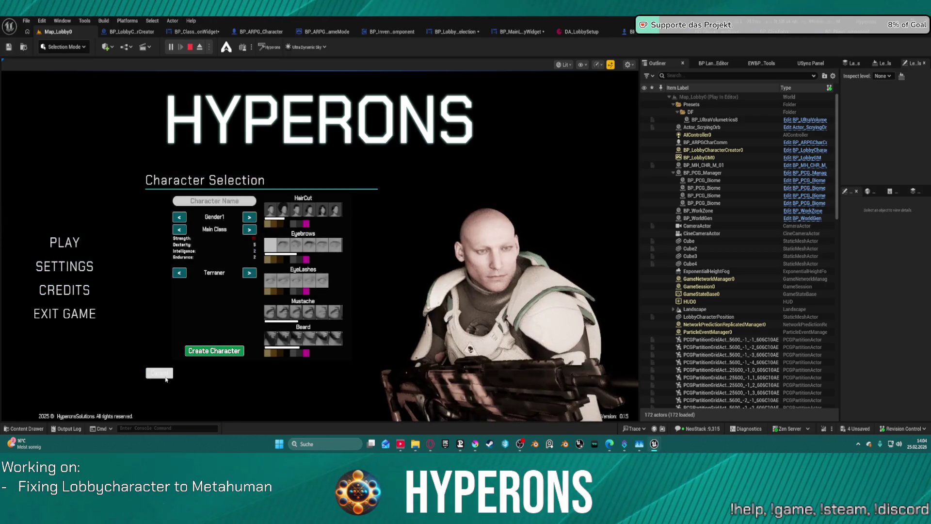
pyautogui.press('Escape')
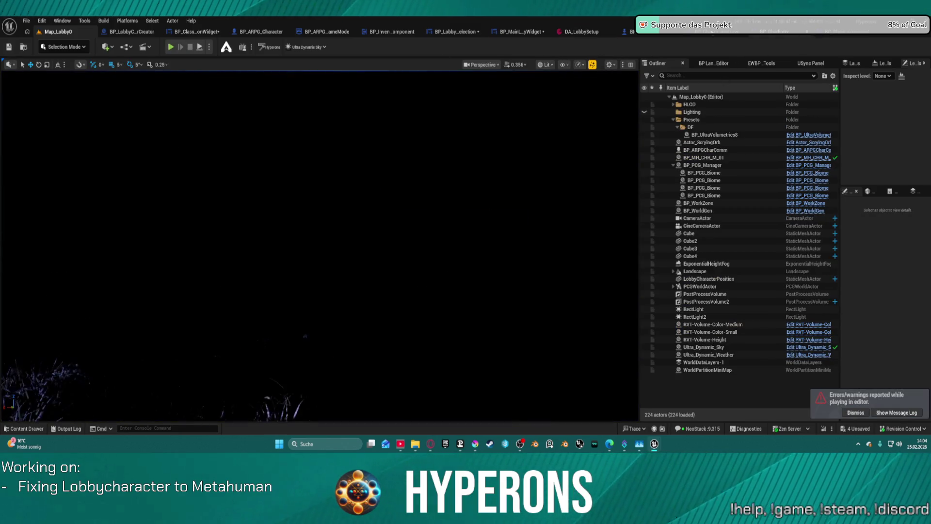
# - Look through the ClassSelectionWidget, ARPG_Character and CharEntry blueprints, then return to BP_LobbyCharacterSelection
pyautogui.click(261, 32)
pyautogui.click(198, 32)
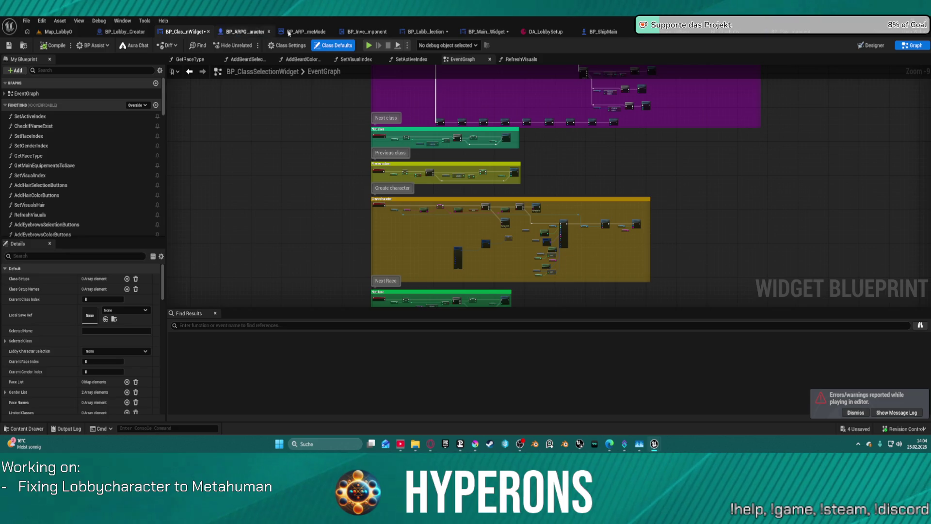
pyautogui.click(261, 33)
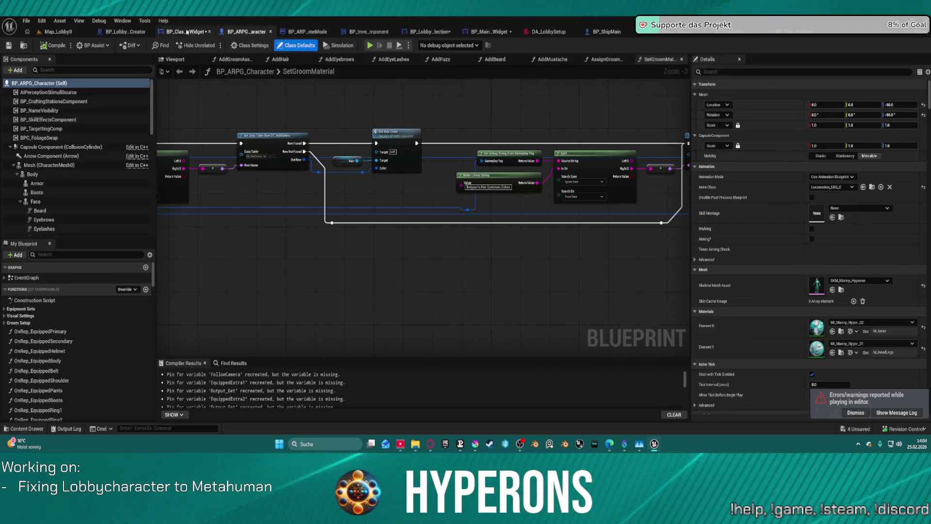
pyautogui.click(184, 32)
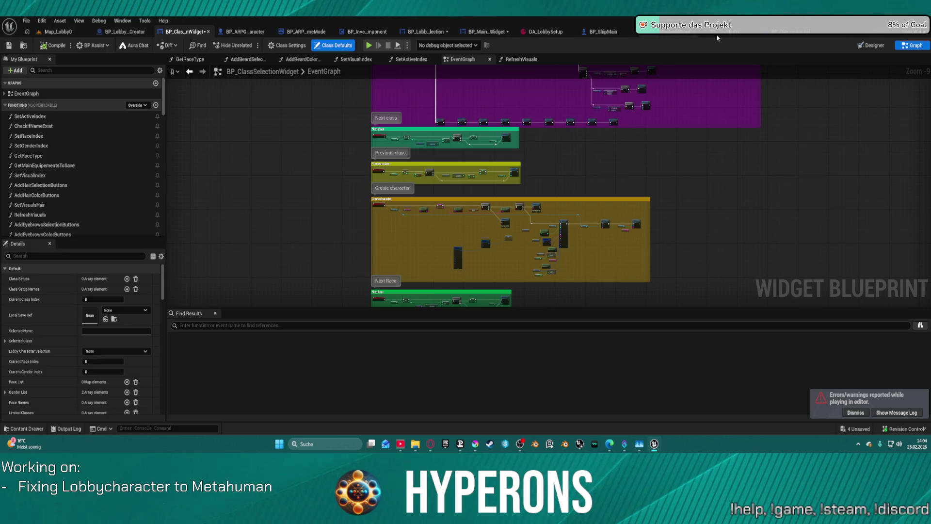
pyautogui.click(731, 36)
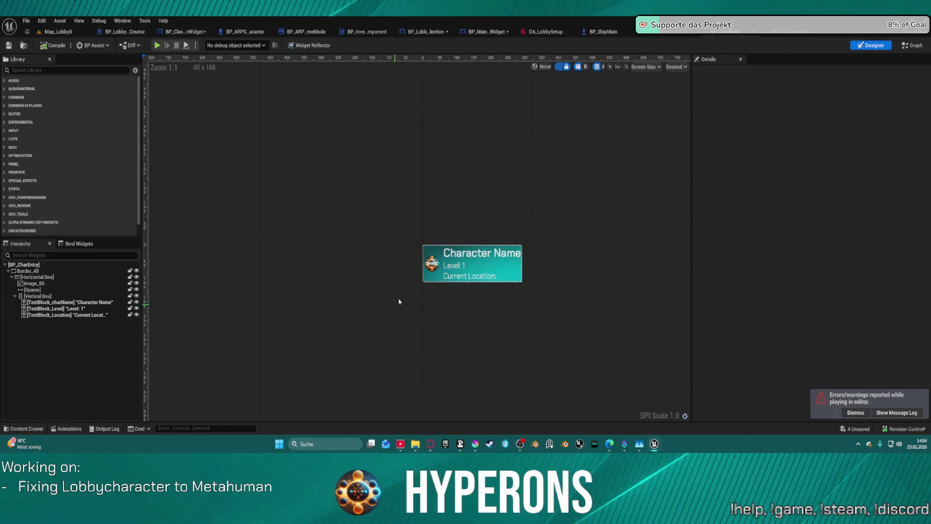
pyautogui.click(433, 251)
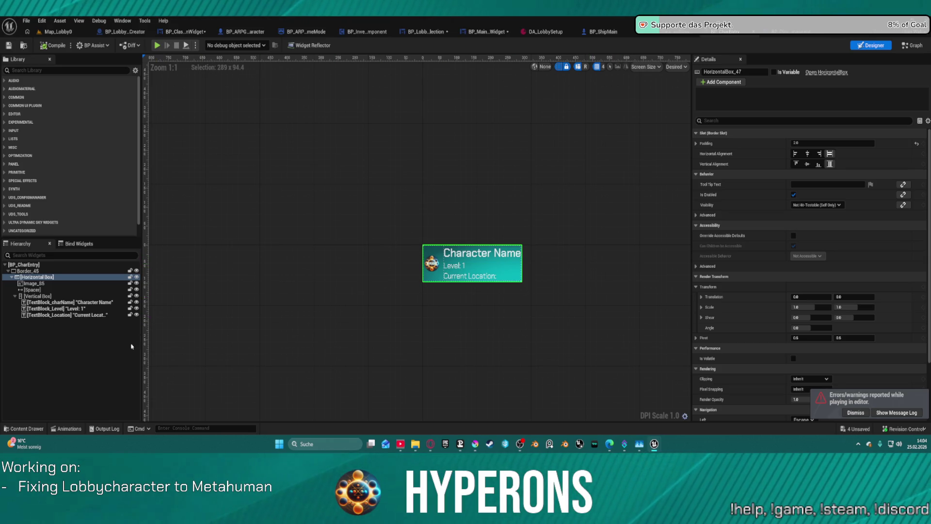
pyautogui.click(426, 31)
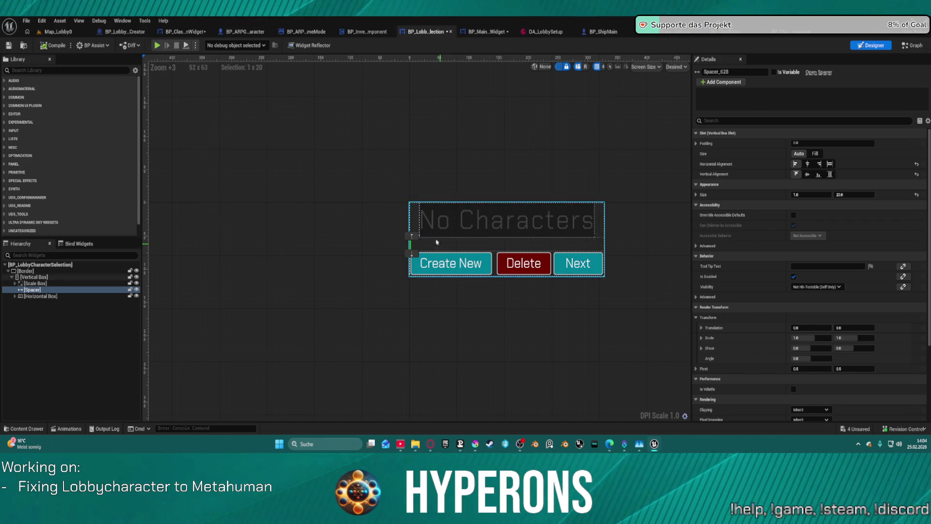
# - Inspect the overlay, size box, class selection widget, spacer and button row in the Hierarchy
pyautogui.click(471, 220)
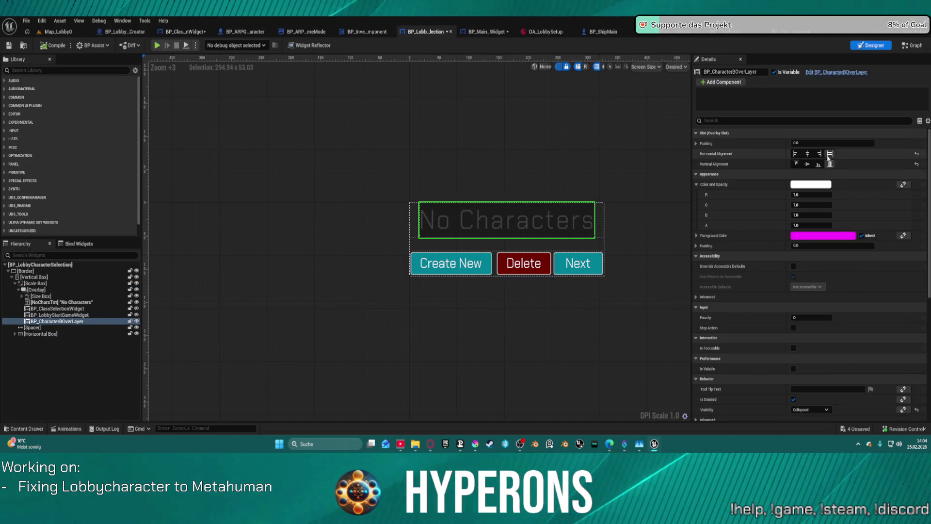
pyautogui.click(57, 290)
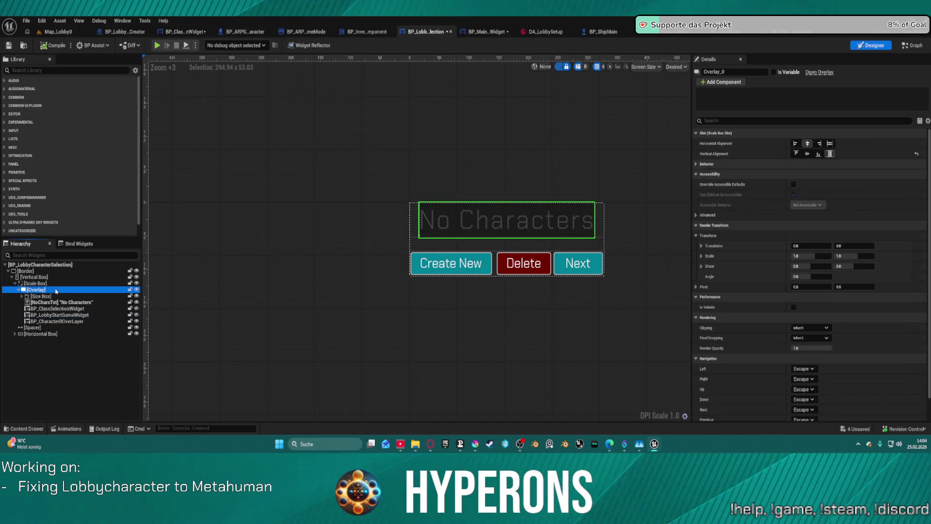
pyautogui.click(45, 296)
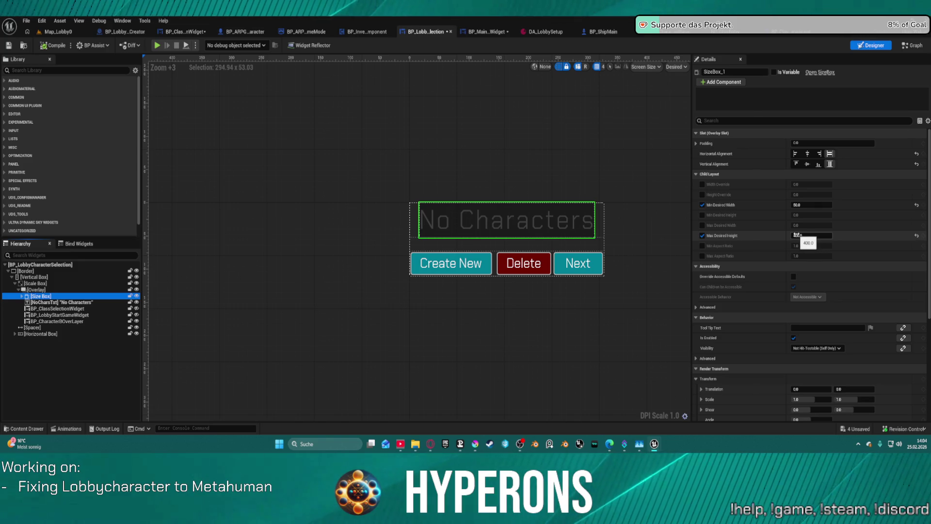
pyautogui.click(78, 309)
pyautogui.click(87, 321)
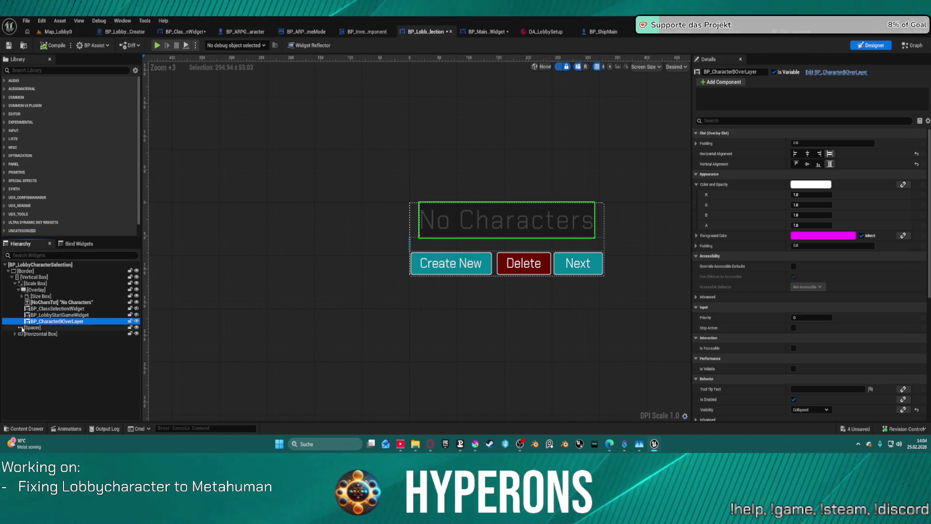
pyautogui.click(29, 333)
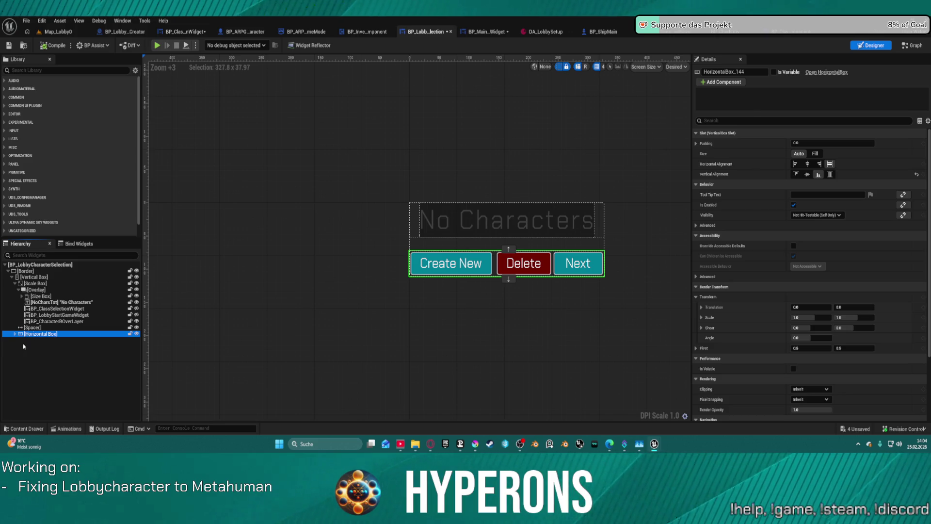
pyautogui.click(32, 328)
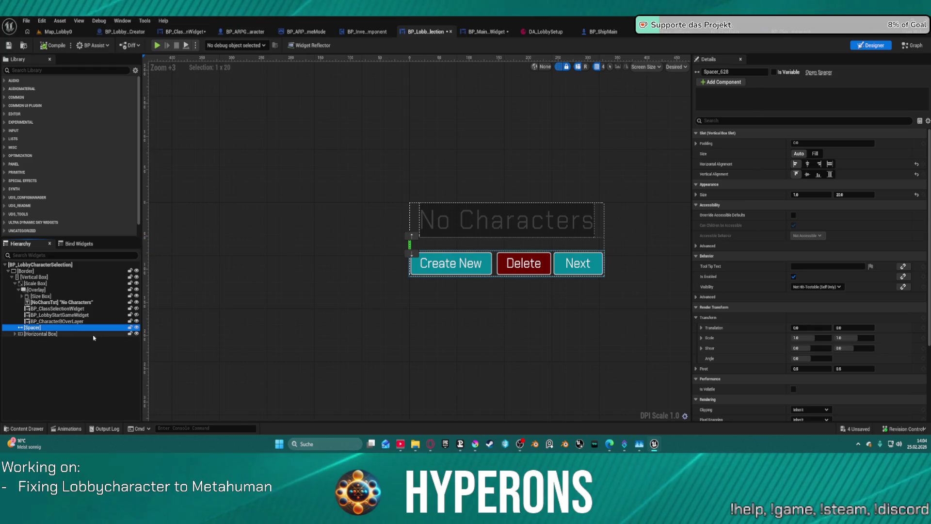
# - Set the No Characters scale box to Auto size, centred horizontally and vertically, and preview it in game
pyautogui.click(34, 283)
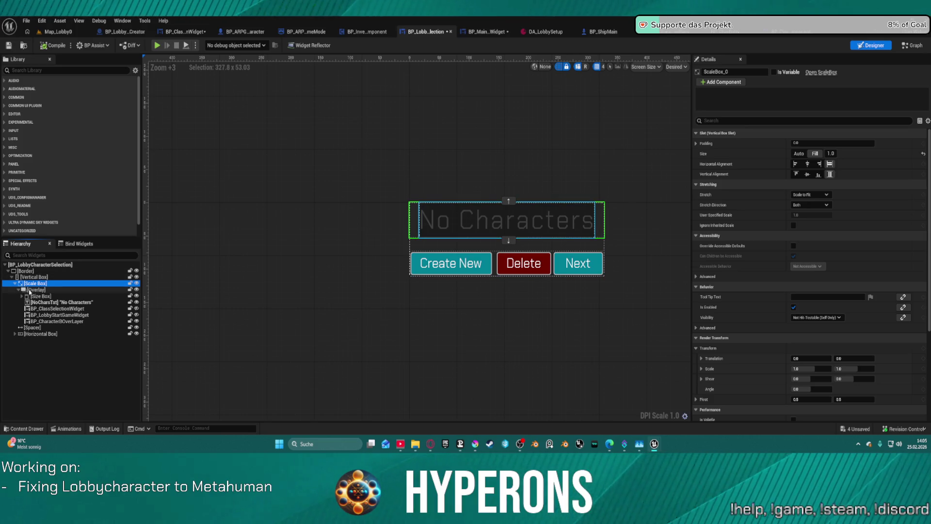
pyautogui.click(803, 154)
pyautogui.click(803, 154)
pyautogui.click(808, 174)
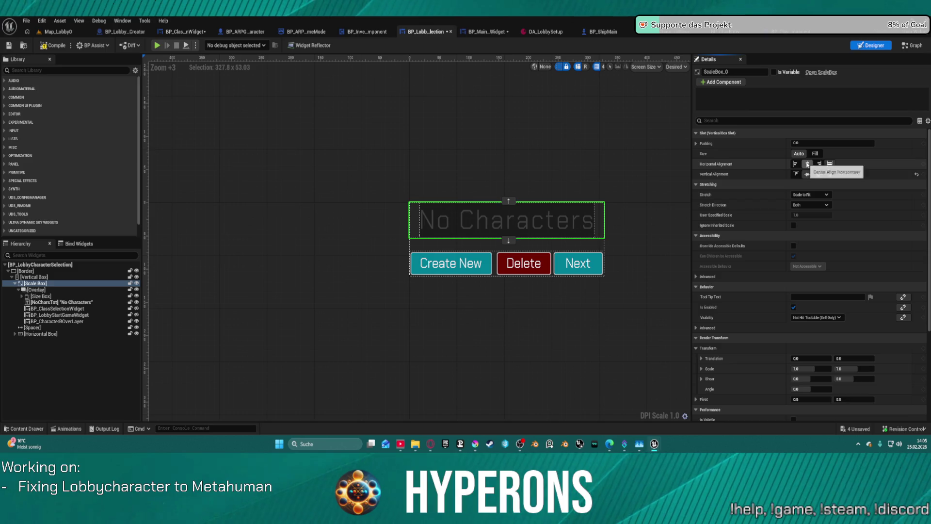
pyautogui.click(807, 164)
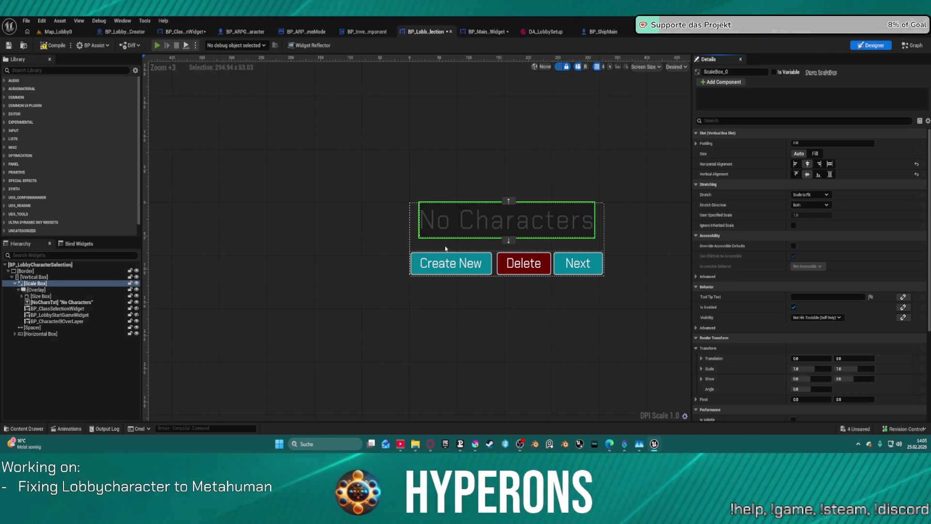
pyautogui.hotkey('alt', 'p')
pyautogui.click(58, 193)
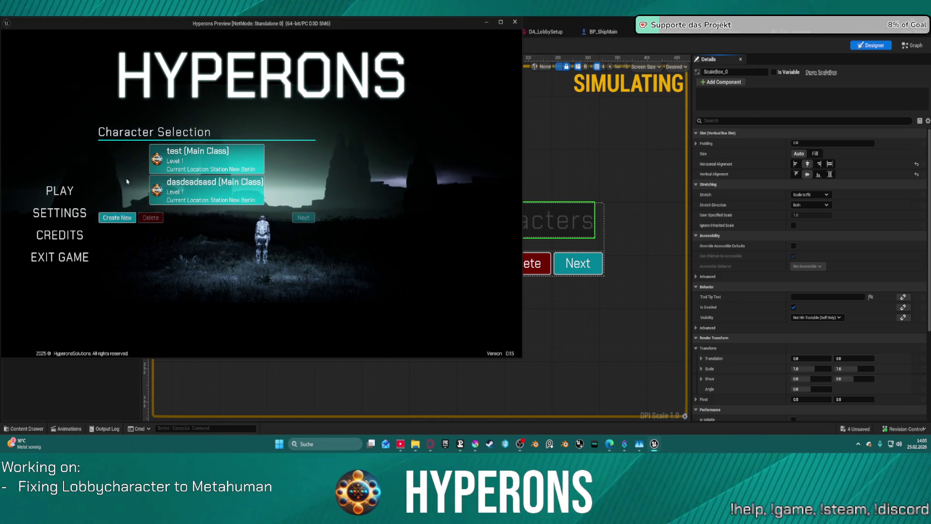
# - Close the preview and view the class selection widget's designer layout
pyautogui.press('Escape')
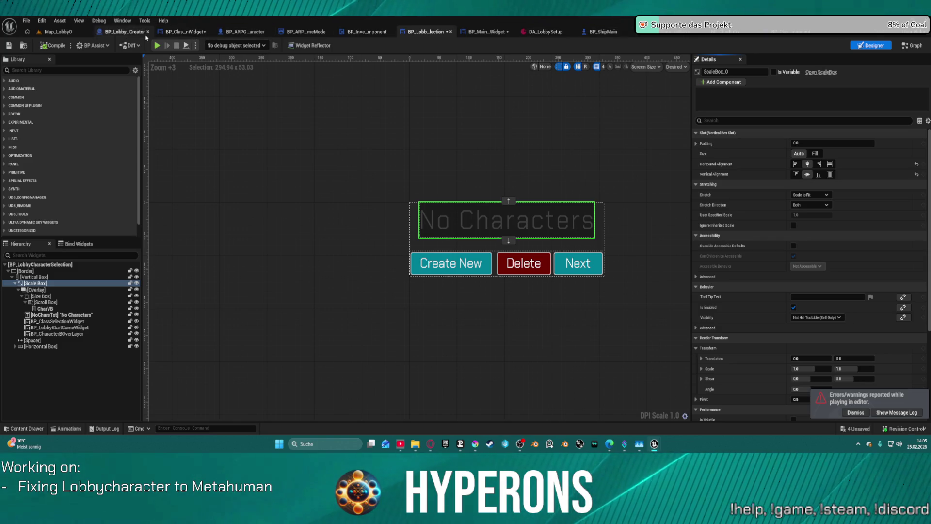
pyautogui.click(180, 35)
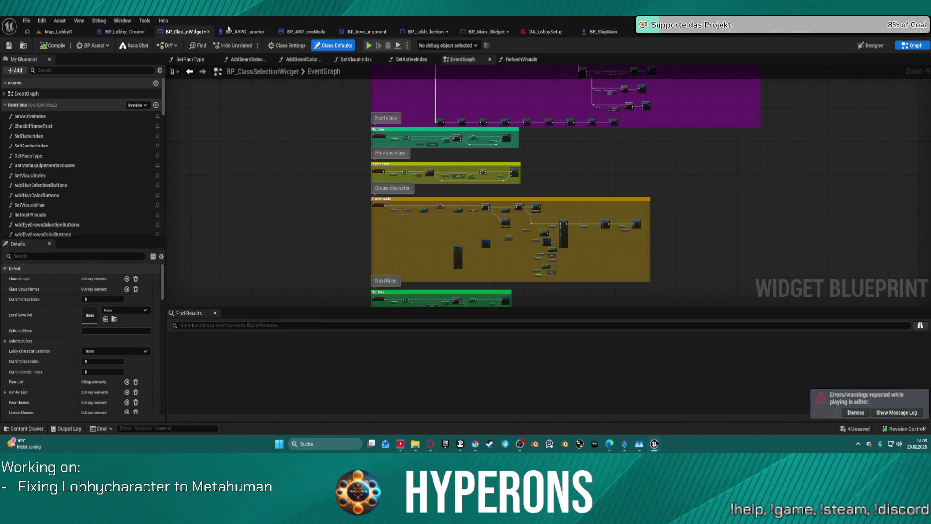
pyautogui.click(863, 46)
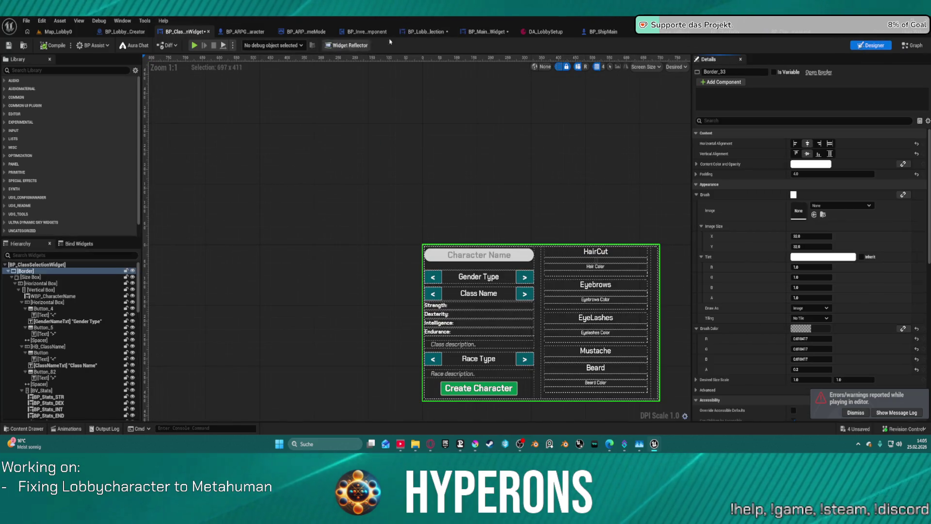
# - Try Auto size for character selection in the main lobby, restore Fill, and reopen BP_LobbyCharacterSelection
pyautogui.click(487, 32)
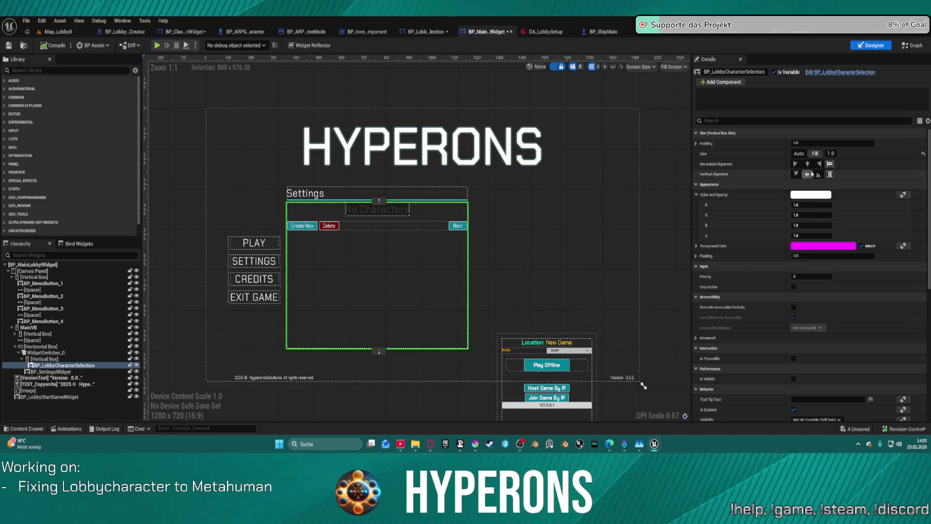
pyautogui.click(798, 154)
pyautogui.click(811, 155)
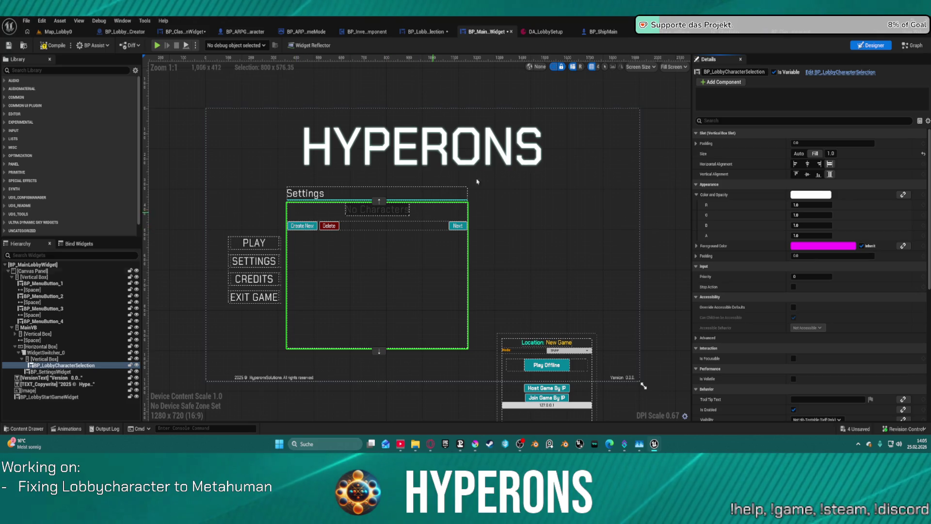
pyautogui.click(781, 32)
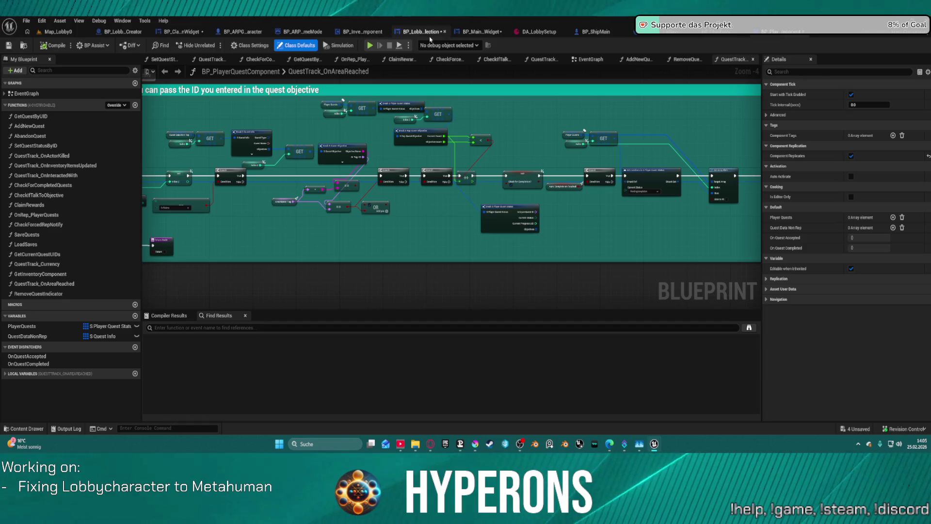
pyautogui.click(430, 32)
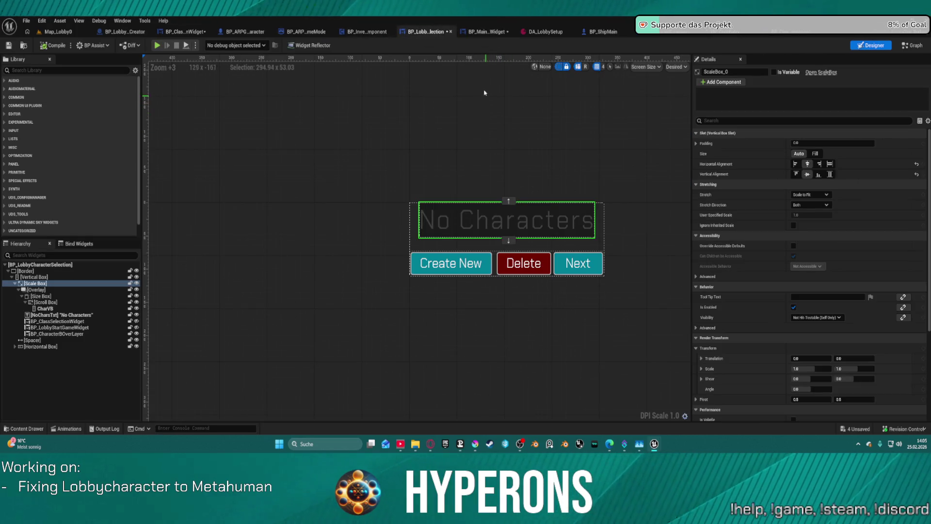
# - Try Fill alignment and Fill size on the scale box, return it to Auto, and undo the last change
pyautogui.click(413, 234)
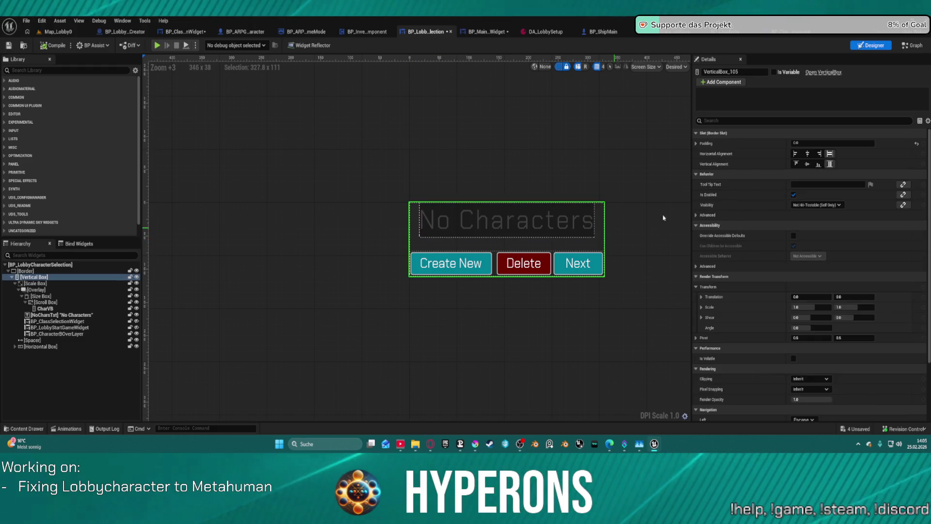
pyautogui.click(26, 271)
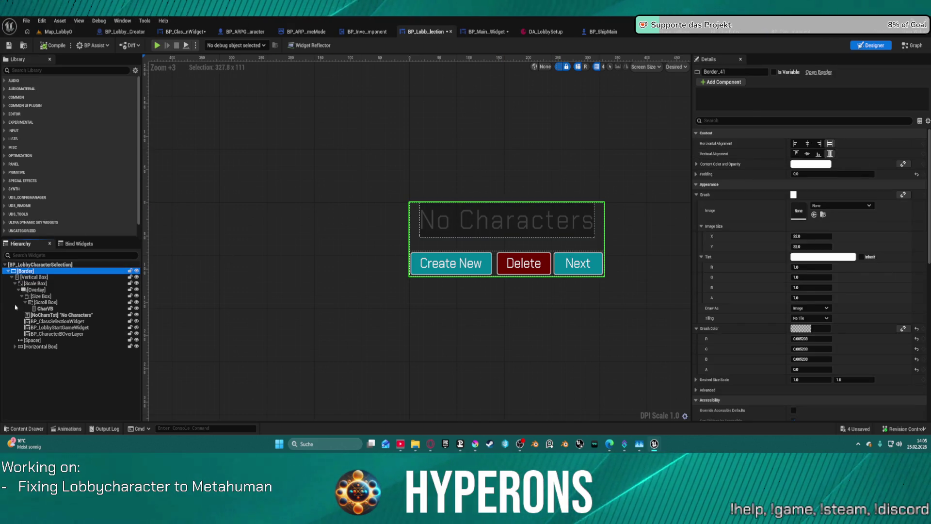
pyautogui.click(35, 283)
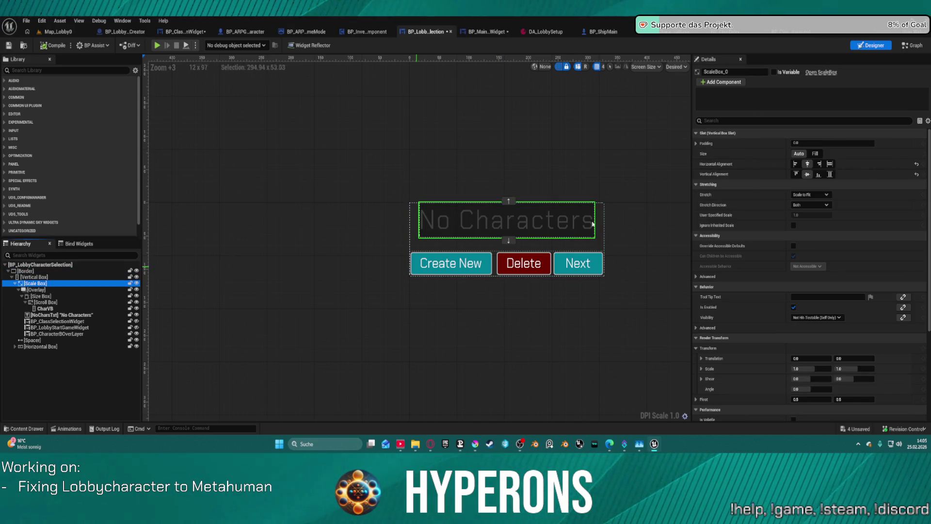
pyautogui.click(830, 164)
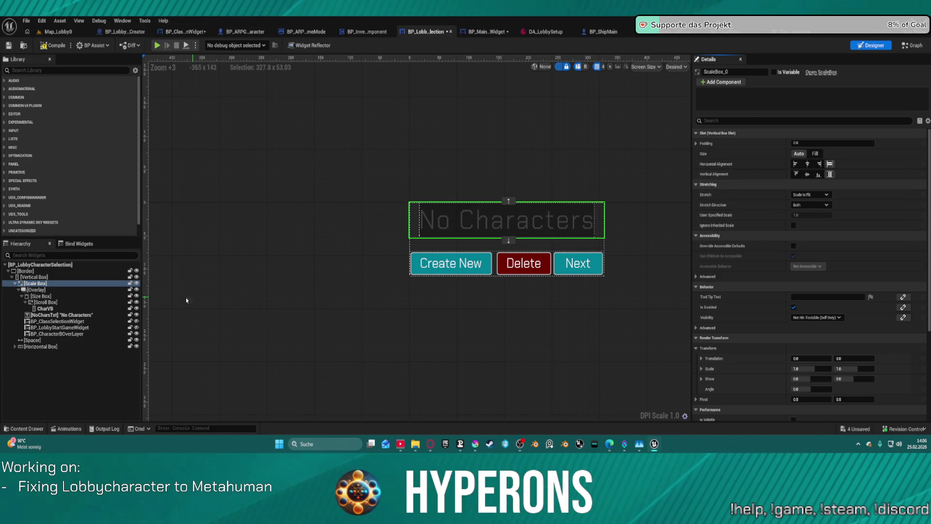
pyautogui.click(817, 154)
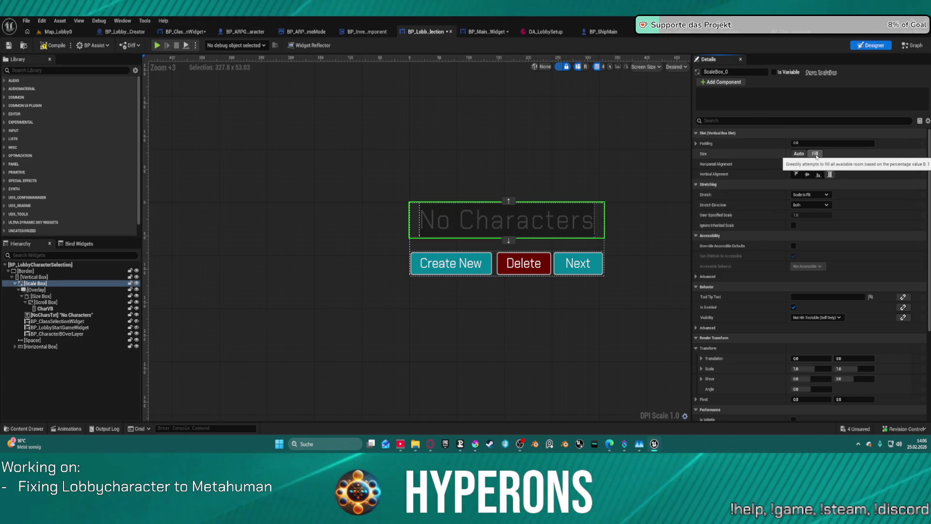
pyautogui.click(800, 154)
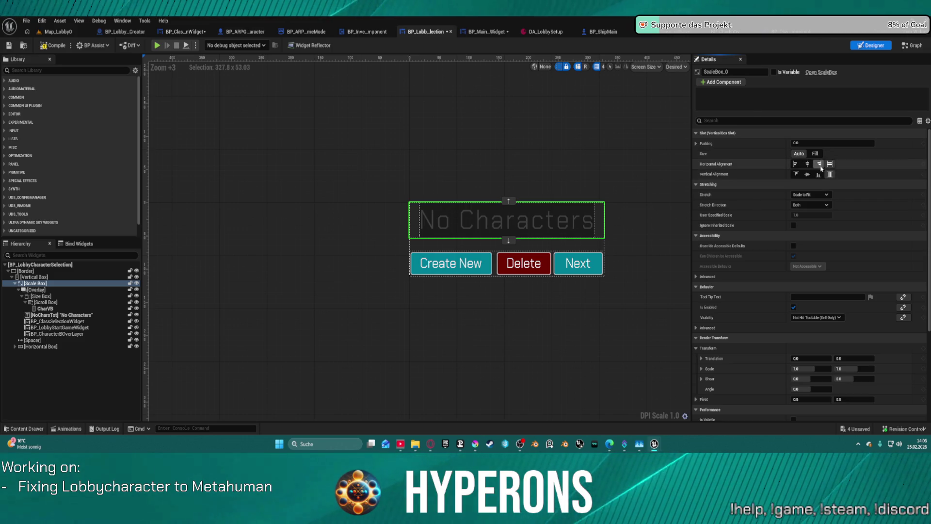
pyautogui.click(594, 236)
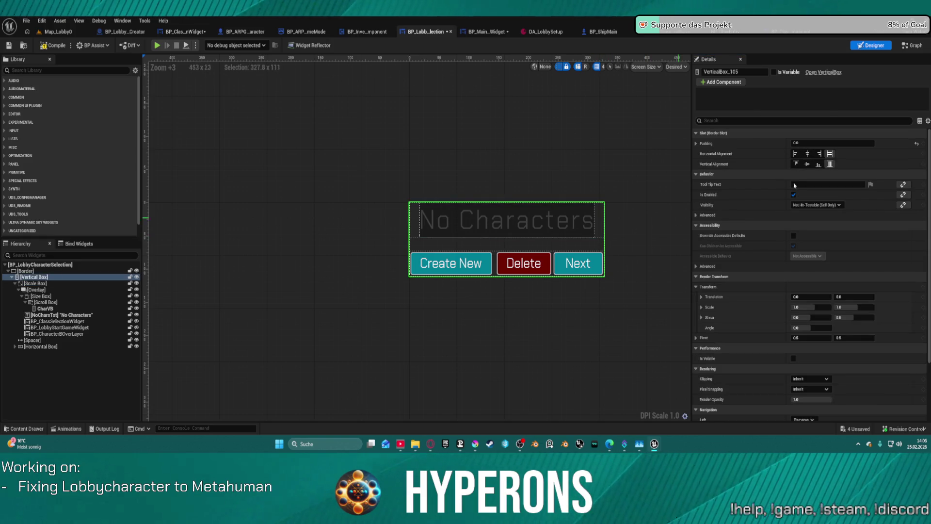
pyautogui.click(56, 334)
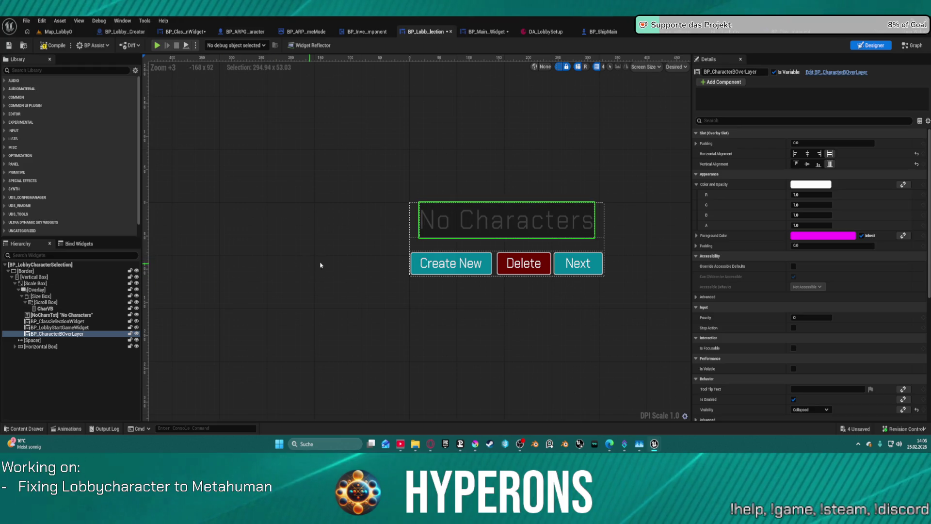
pyautogui.hotkey('ctrl', 'z')
pyautogui.hotkey('ctrl', 'z')
pyautogui.hotkey('ctrl', 'z')
pyautogui.hotkey('ctrl', 'z')
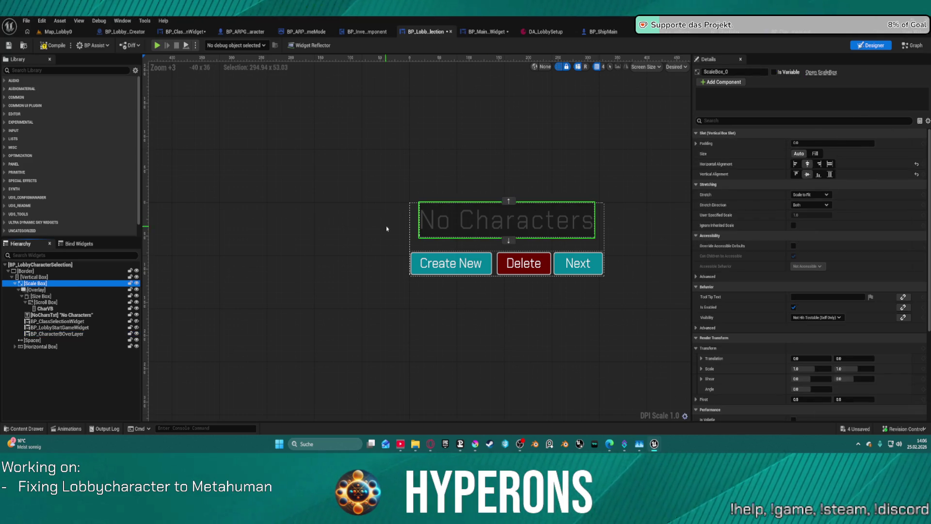
# - Set the spacer above the buttons to Fill vertical alignment and Center horizontal alignment
pyautogui.click(462, 246)
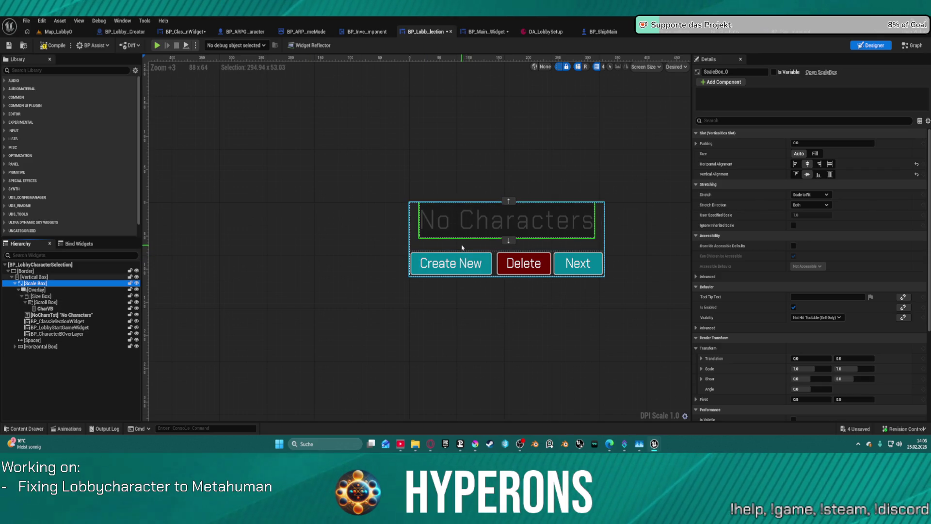
pyautogui.click(38, 340)
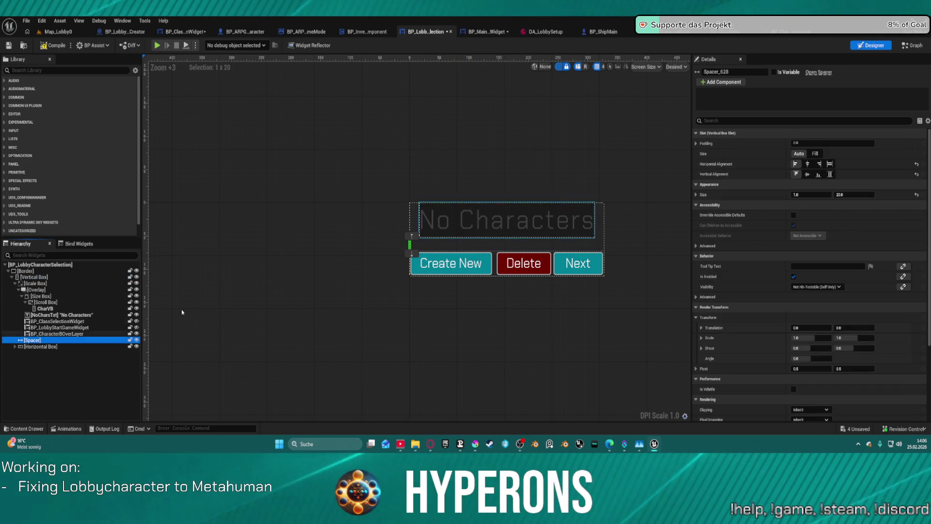
pyautogui.click(830, 175)
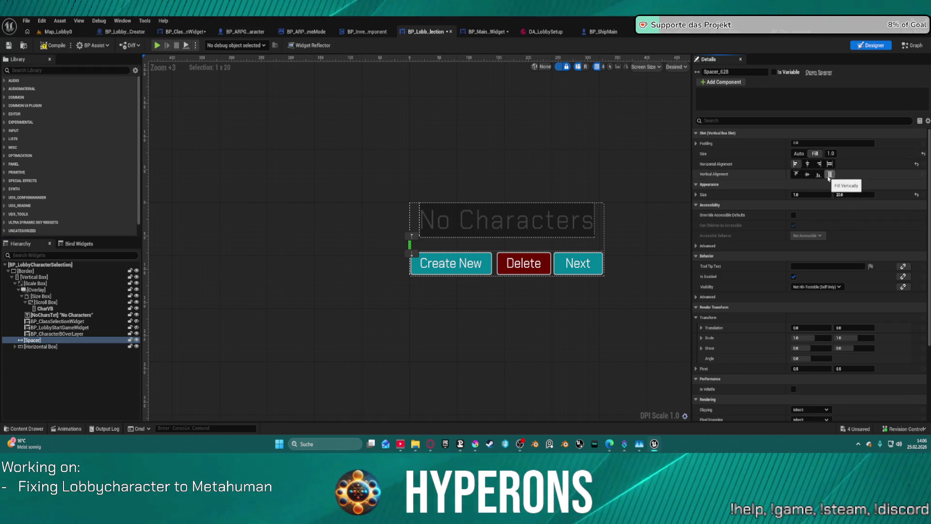
pyautogui.click(808, 164)
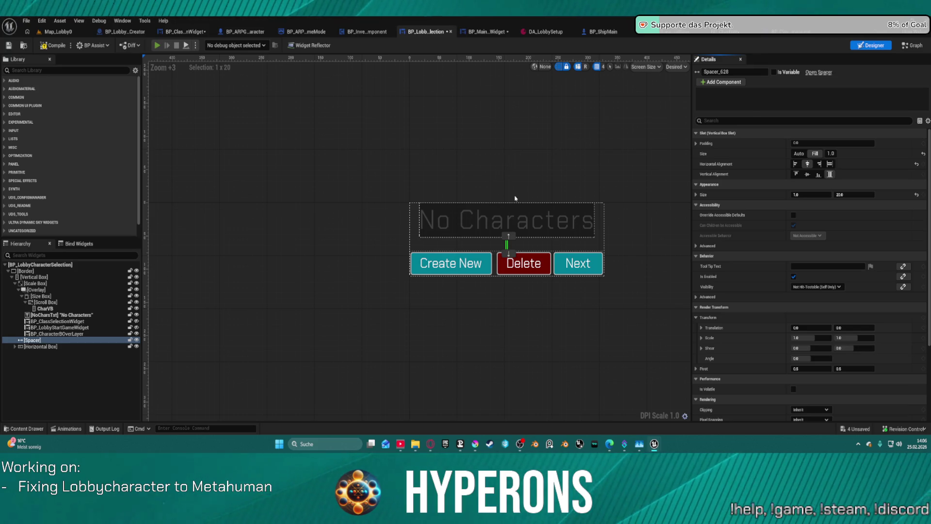
pyautogui.hotkey('alt', 'p')
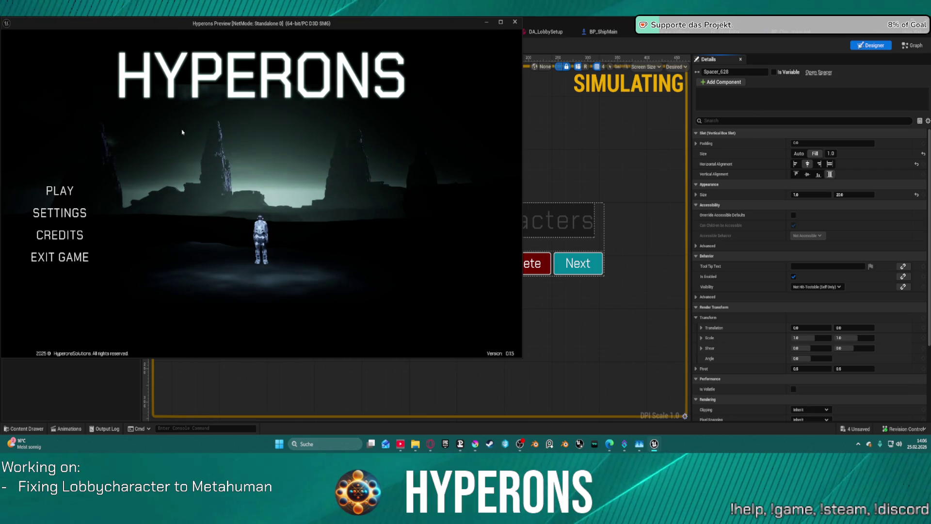
pyautogui.click(35, 195)
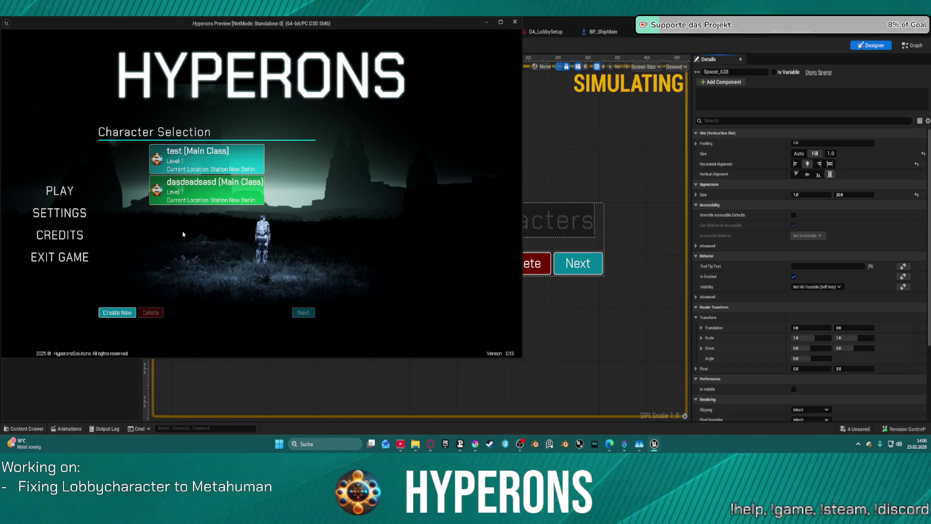
pyautogui.click(112, 310)
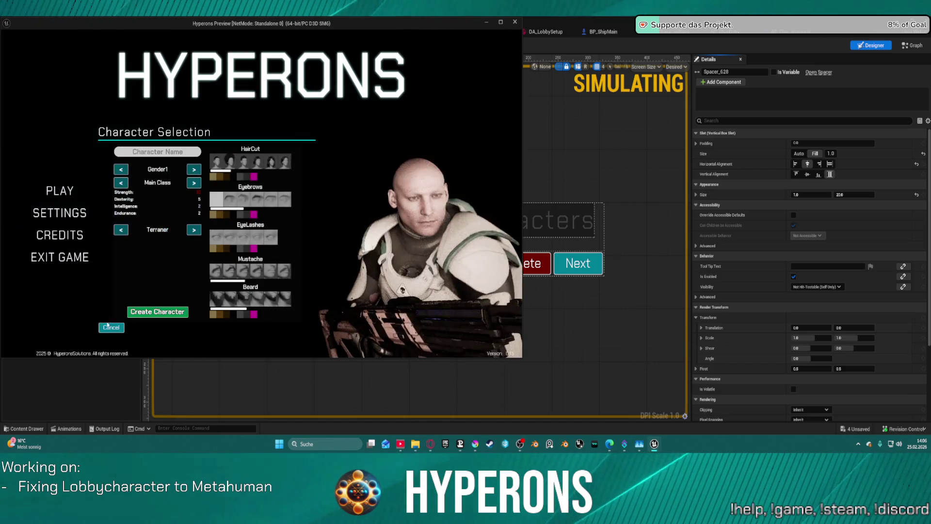
pyautogui.click(113, 328)
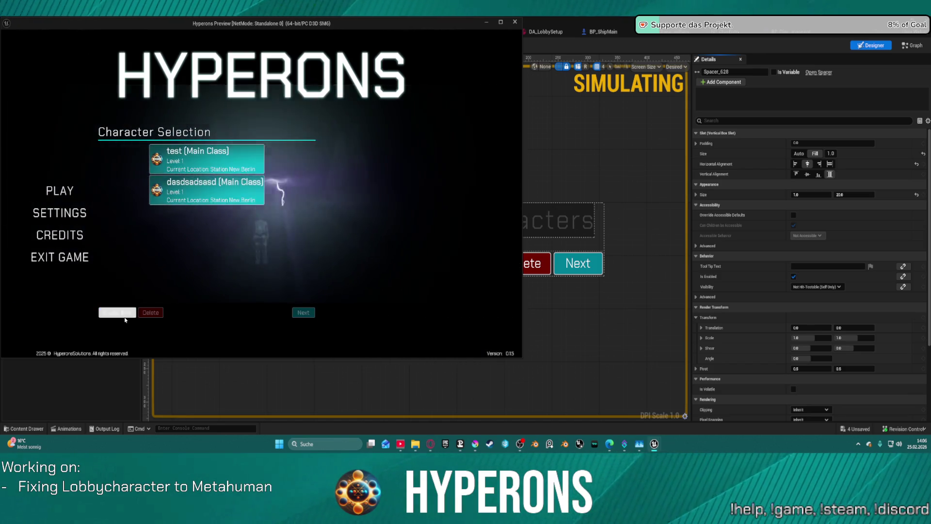
pyautogui.click(116, 311)
pyautogui.click(115, 328)
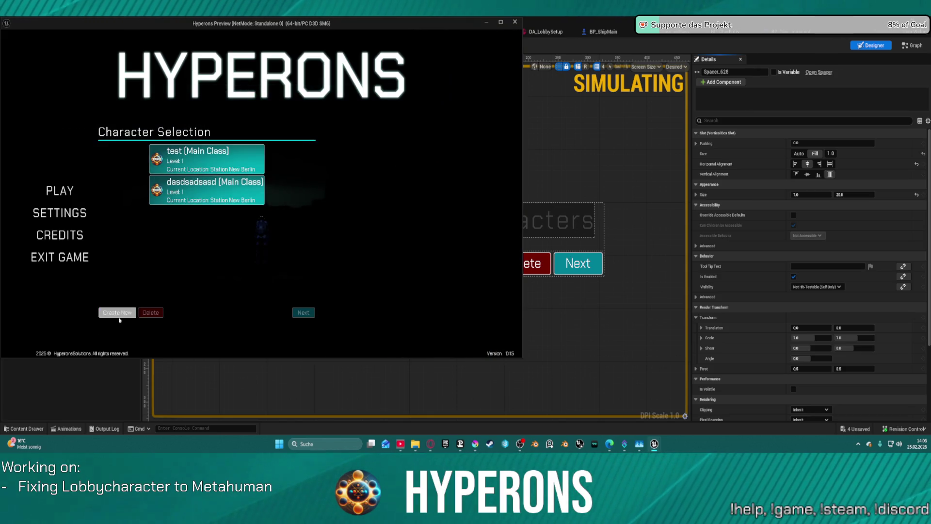
pyautogui.click(118, 313)
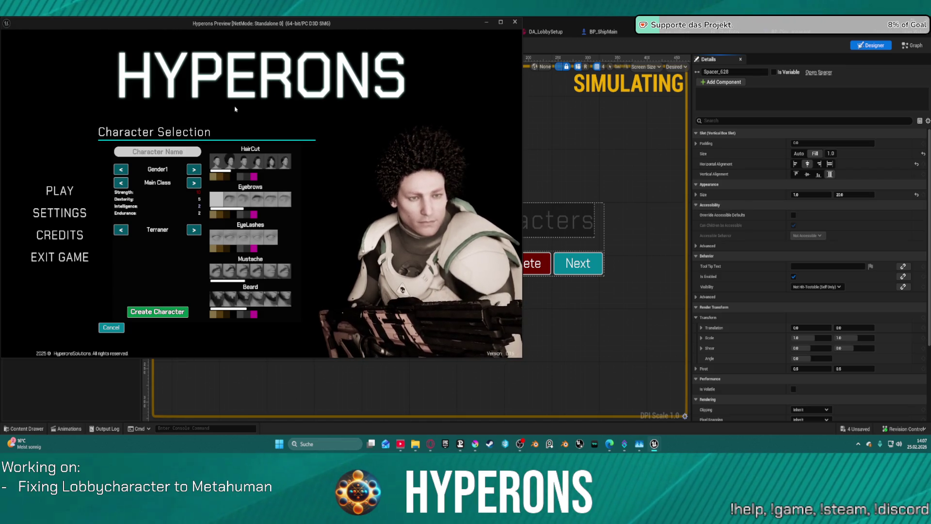
pyautogui.press('Escape')
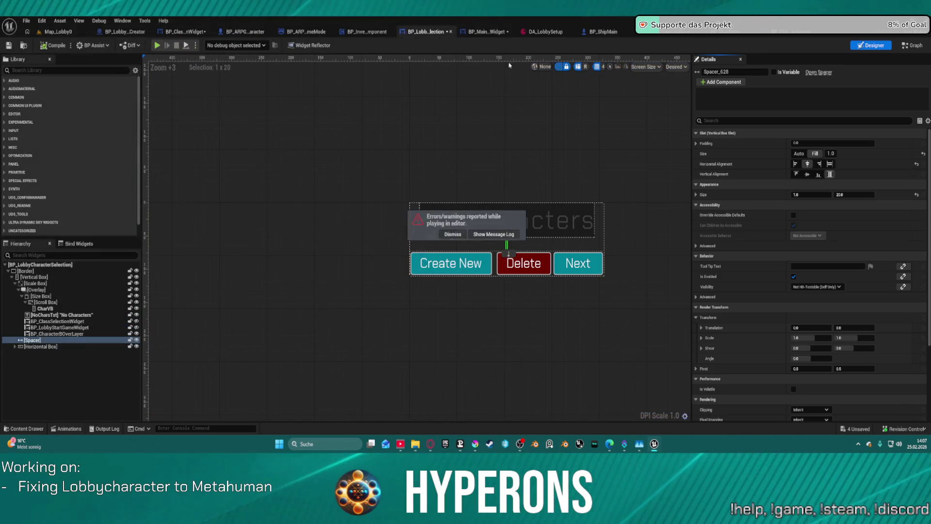
pyautogui.click(179, 31)
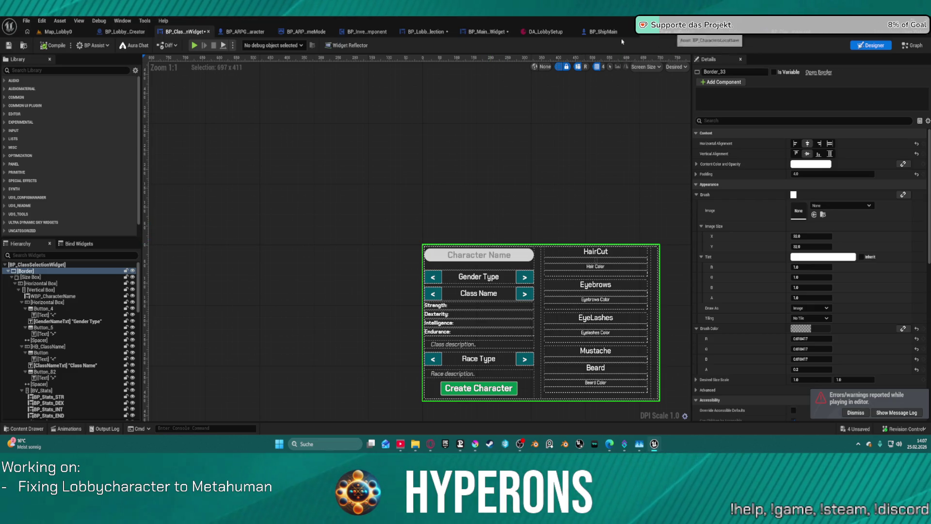
pyautogui.click(478, 31)
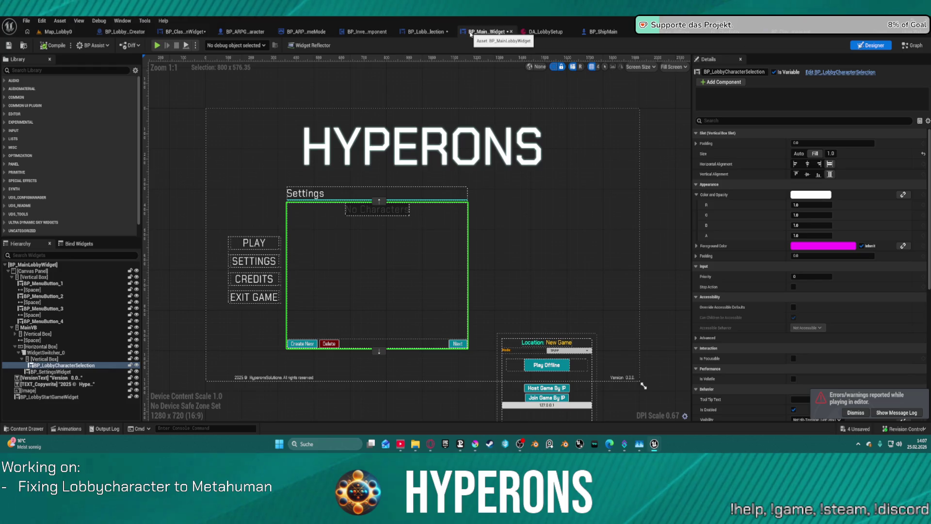
pyautogui.click(348, 196)
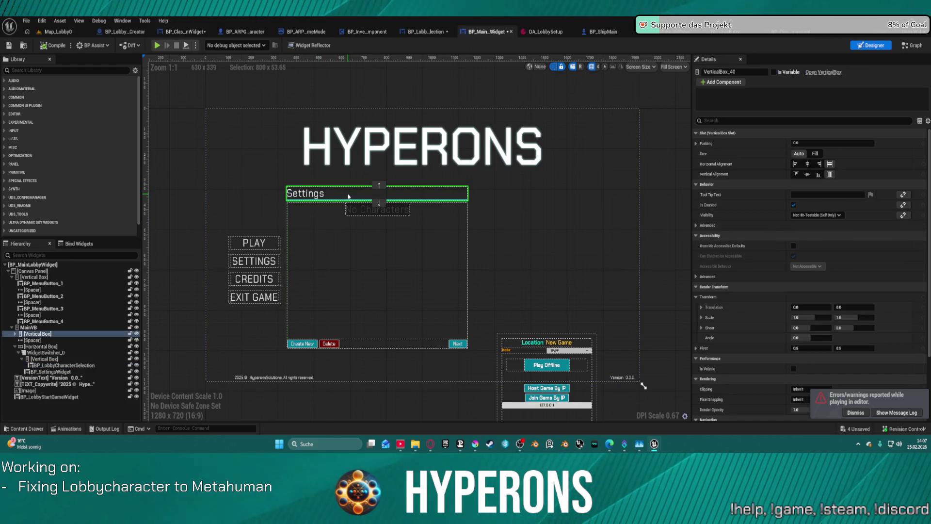
pyautogui.click(335, 288)
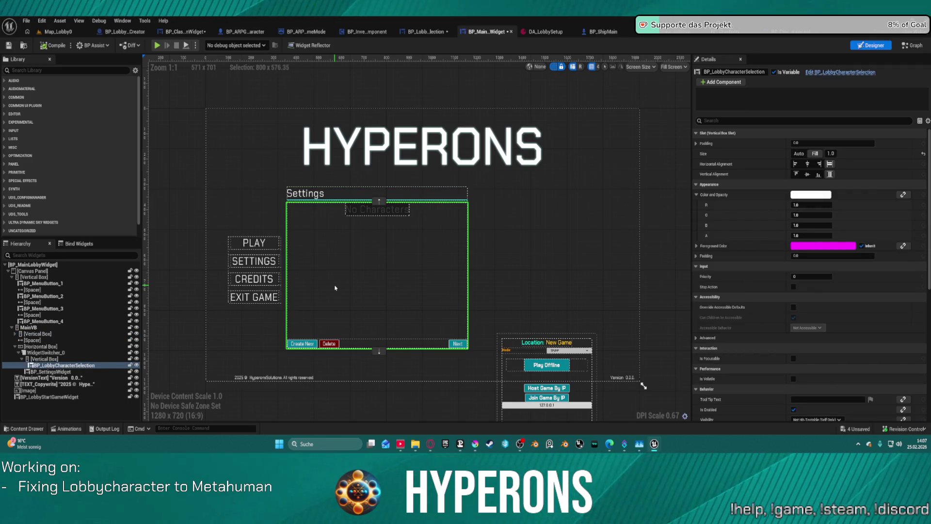
pyautogui.click(431, 33)
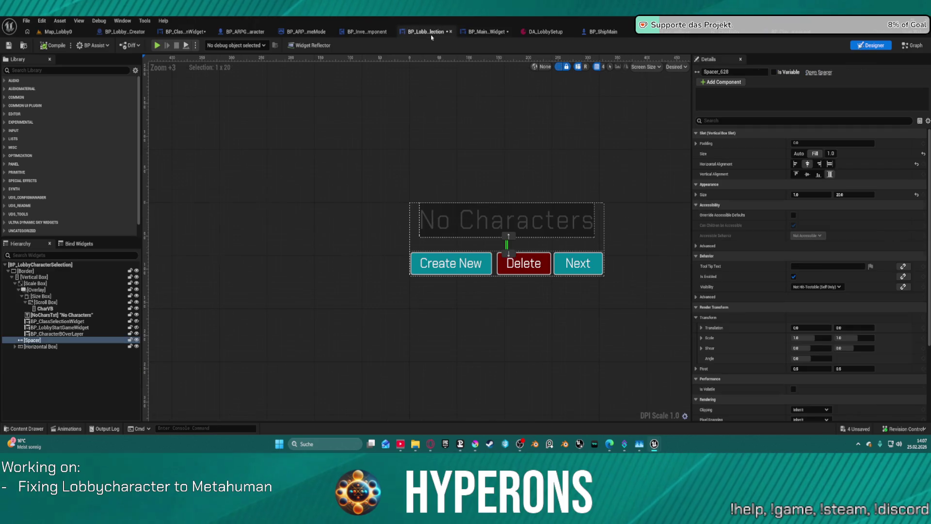
# - Walk the Hierarchy down to the Horizontal Box below the spacer, then switch to BP_ClassSelectionWidget
pyautogui.click(508, 244)
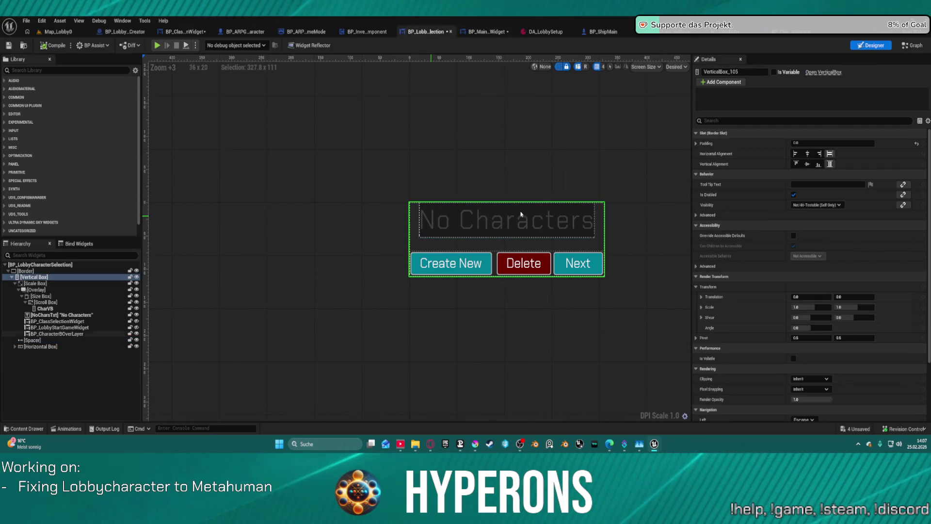
pyautogui.click(27, 271)
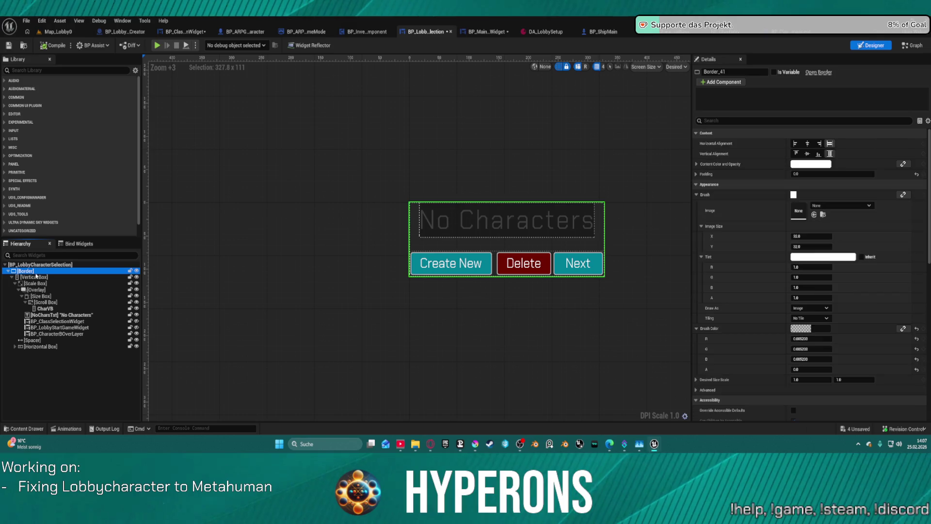
pyautogui.press('Down')
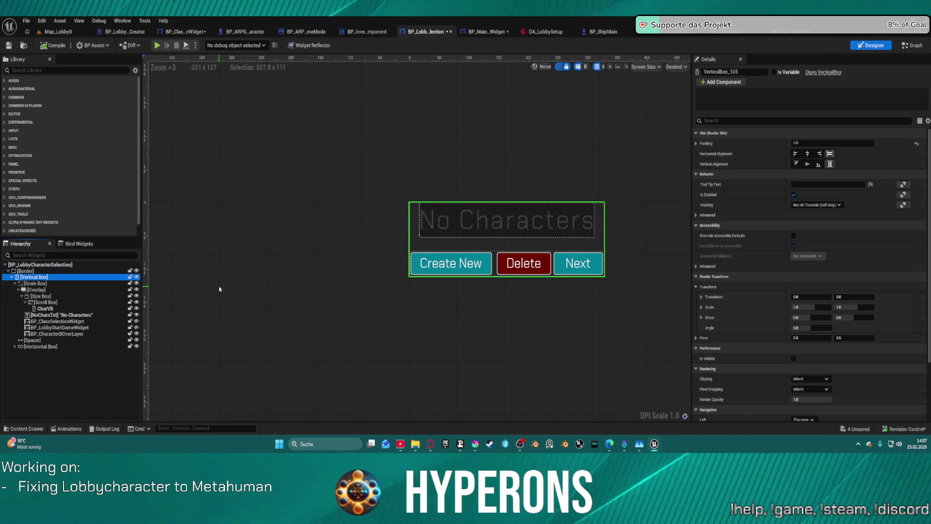
pyautogui.press('Down')
pyautogui.press('Down')
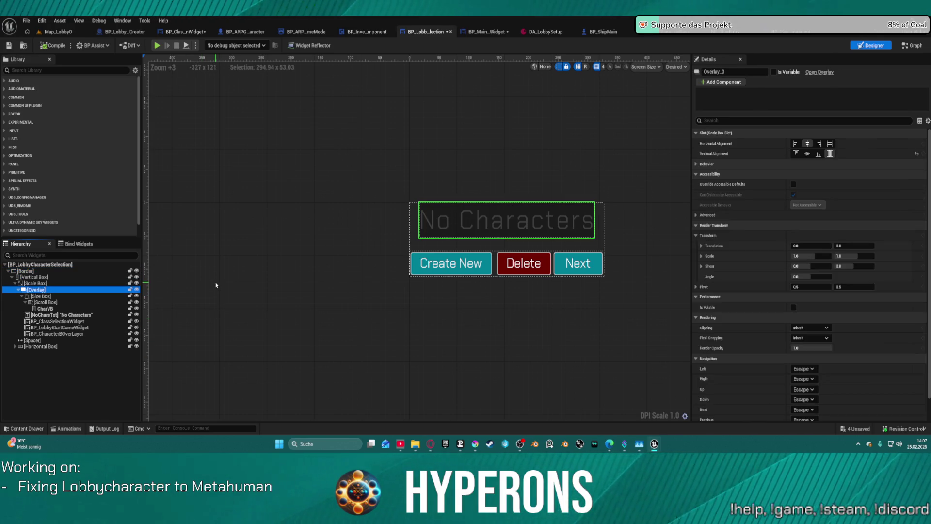
pyautogui.press('Down')
pyautogui.press('Down')
pyautogui.press('Down')
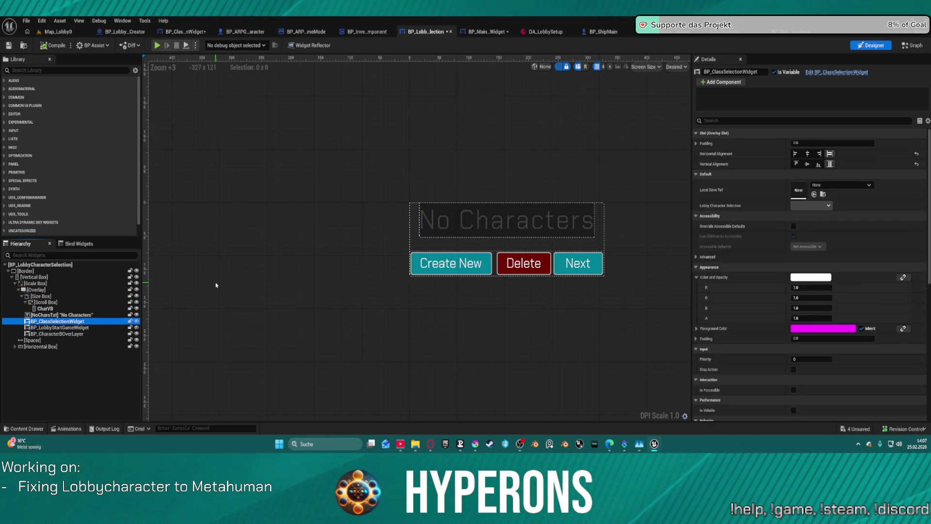
pyautogui.press('Down')
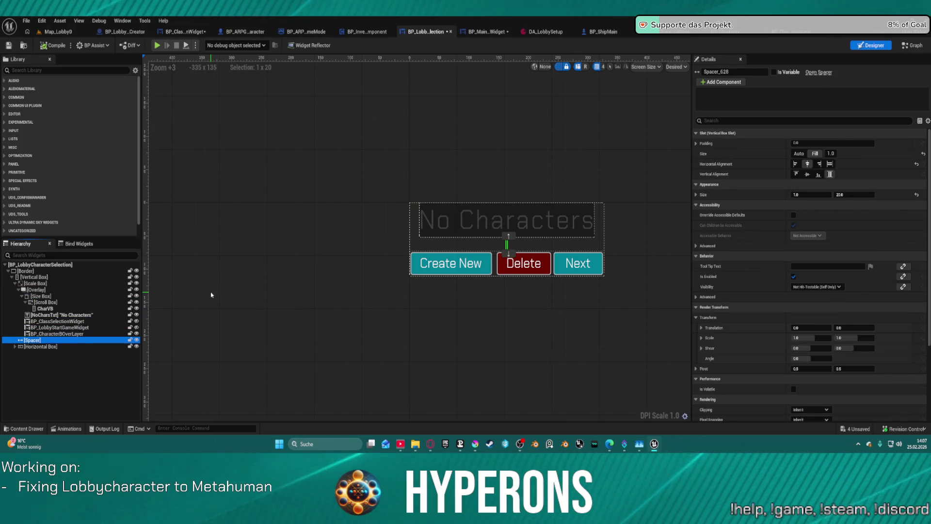
pyautogui.press('Down')
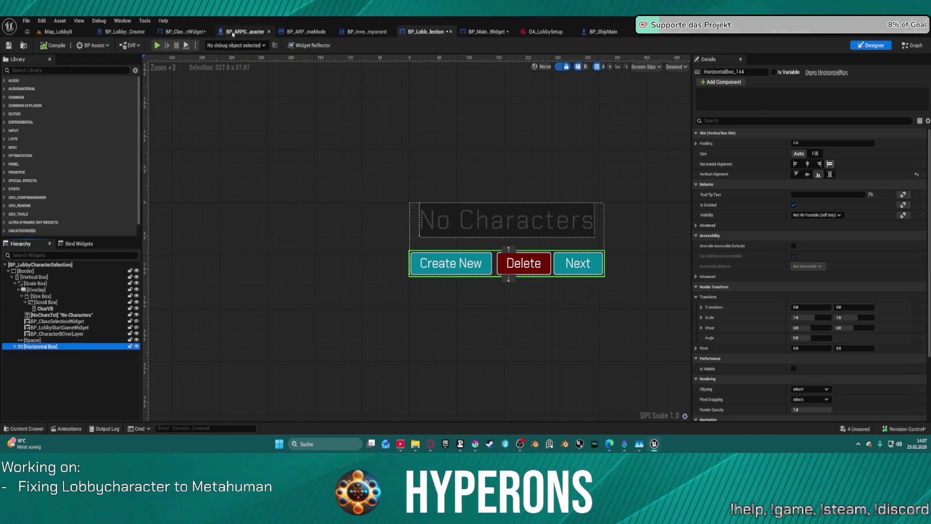
pyautogui.click(186, 31)
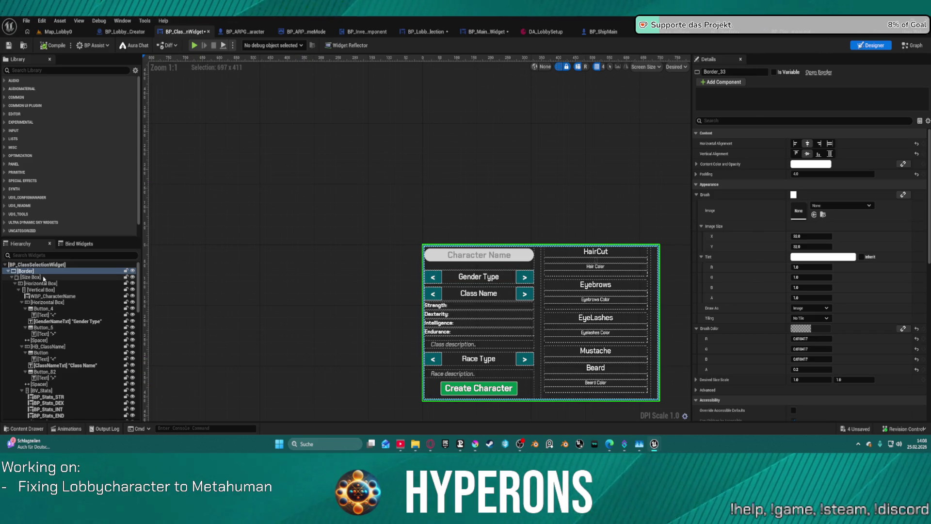
# - Give the character-creation border 0 padding on every side and run it as a Standalone Game
pyautogui.click(819, 167)
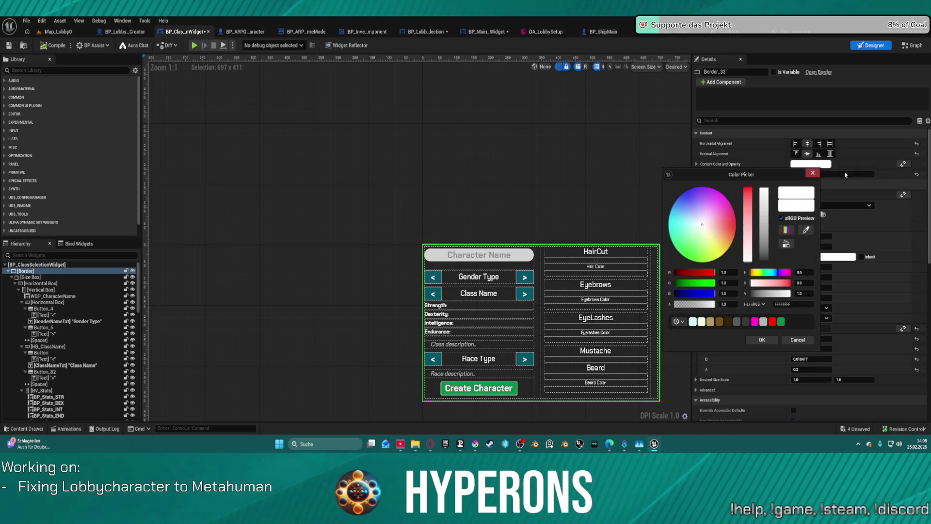
pyautogui.click(811, 173)
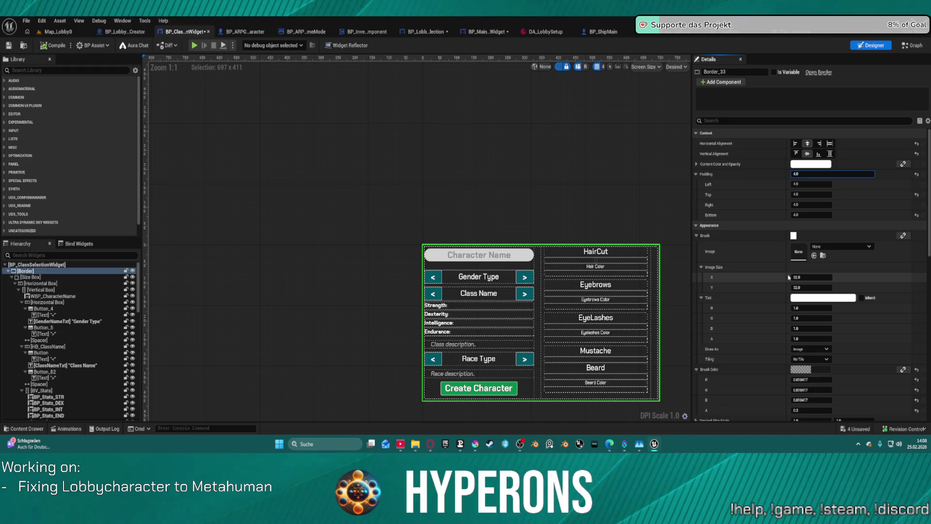
pyautogui.write('0')
pyautogui.press('Return')
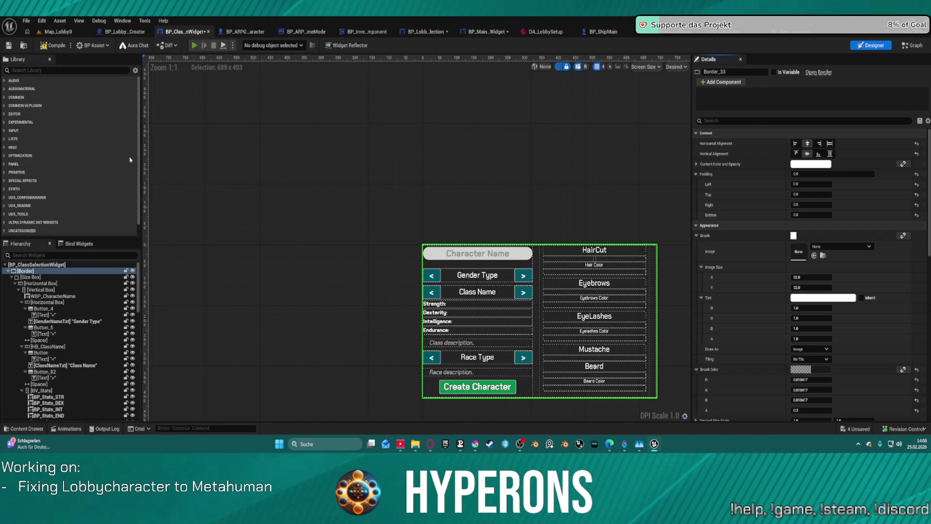
pyautogui.hotkey('alt', 'p')
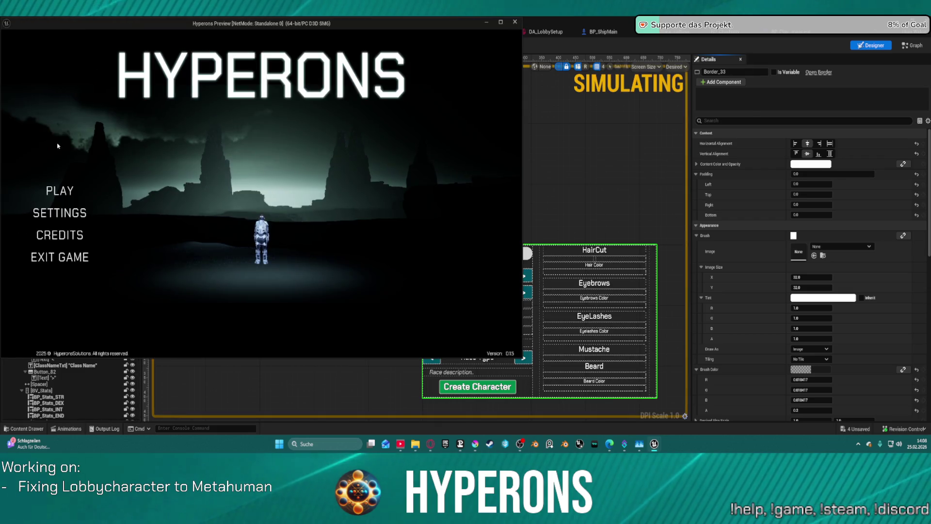
# - Open the character list, try Create New and Cancel twice, toggle Settings, then end the preview
pyautogui.click(59, 190)
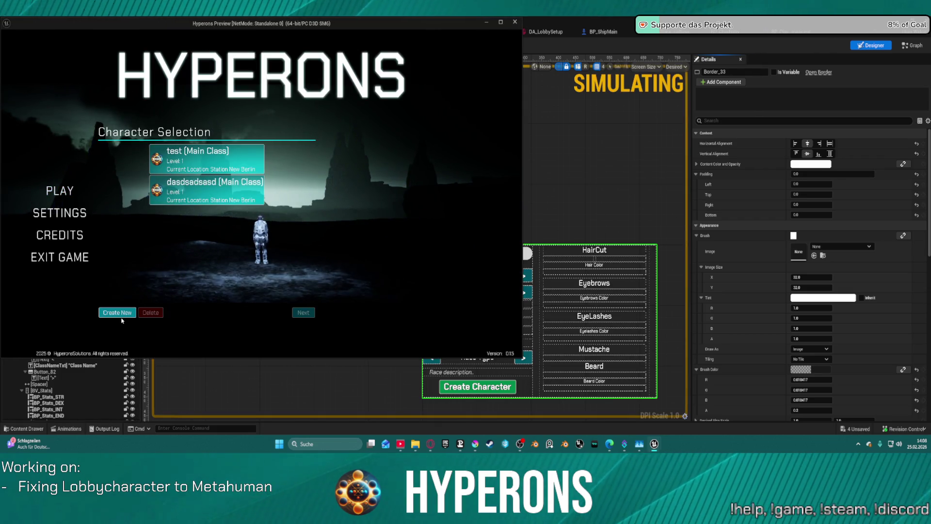
pyautogui.click(121, 315)
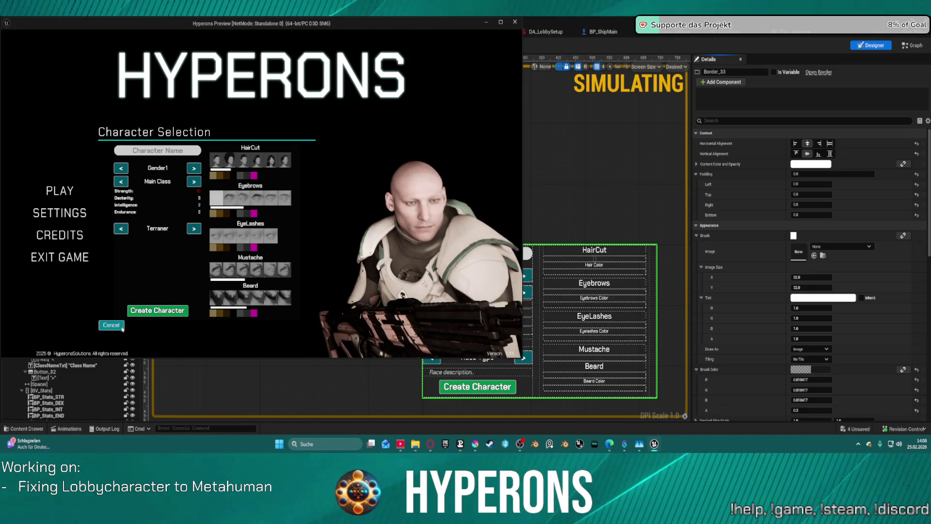
pyautogui.click(113, 330)
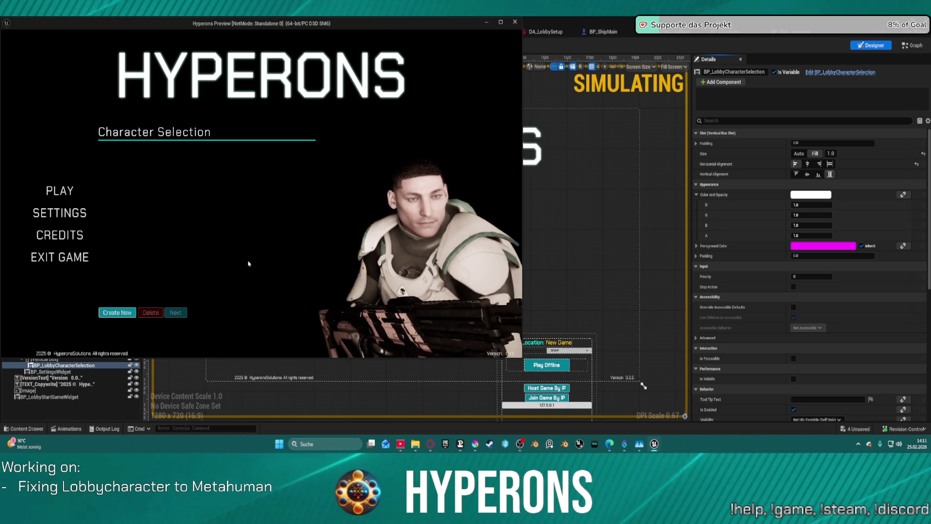
pyautogui.click(121, 316)
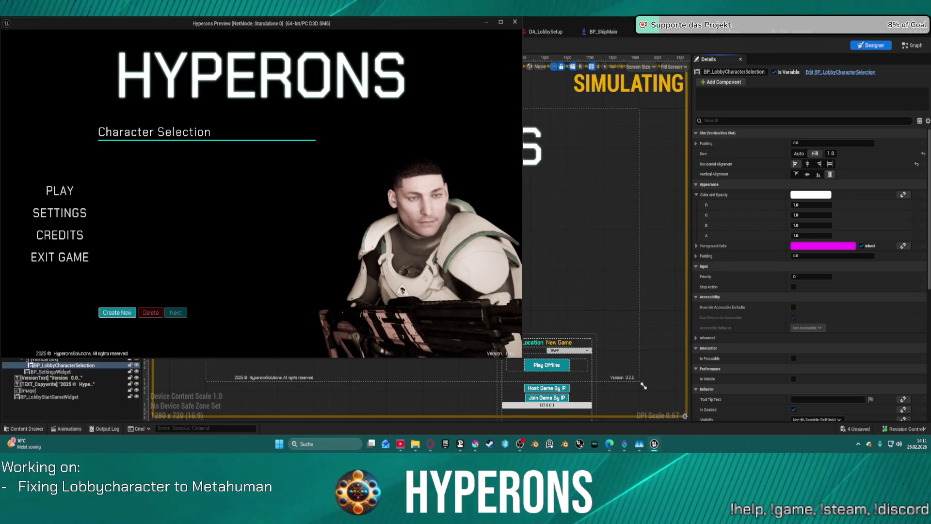
pyautogui.click(60, 213)
pyautogui.click(60, 213)
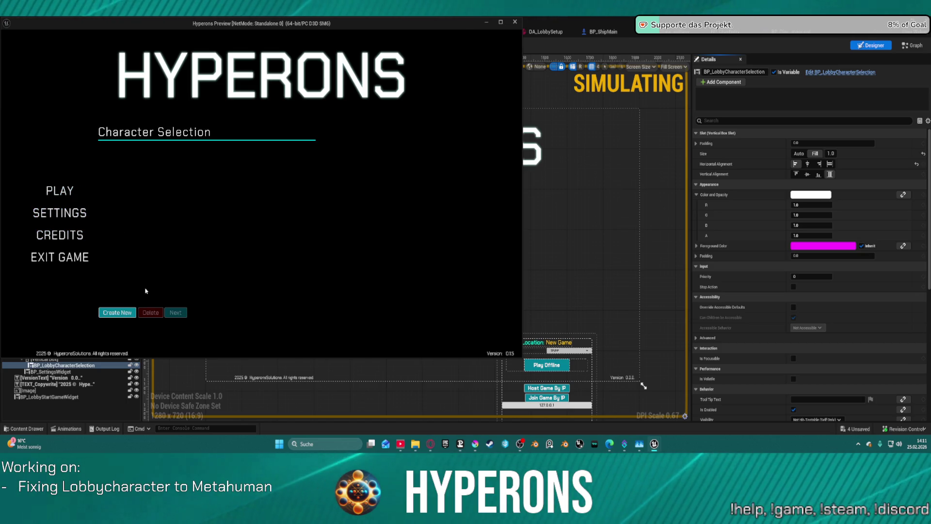
pyautogui.click(118, 313)
pyautogui.click(117, 325)
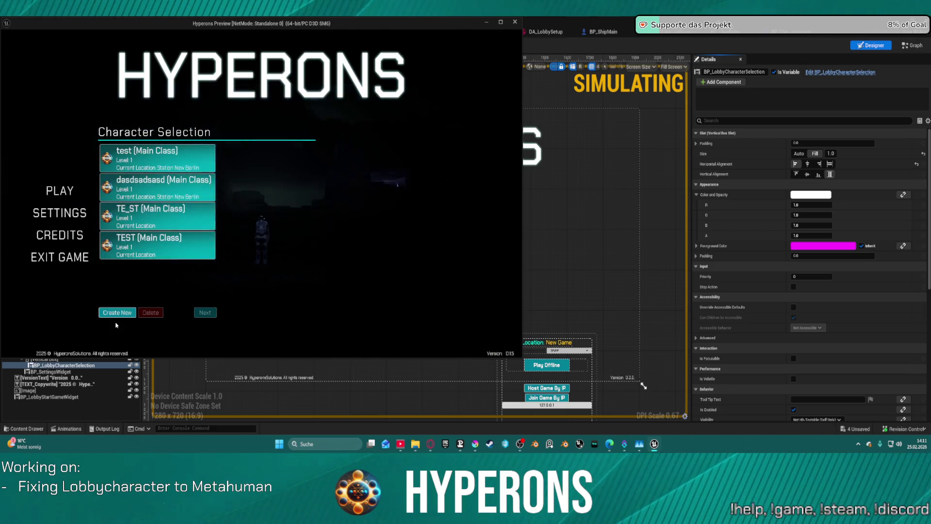
pyautogui.press('Escape')
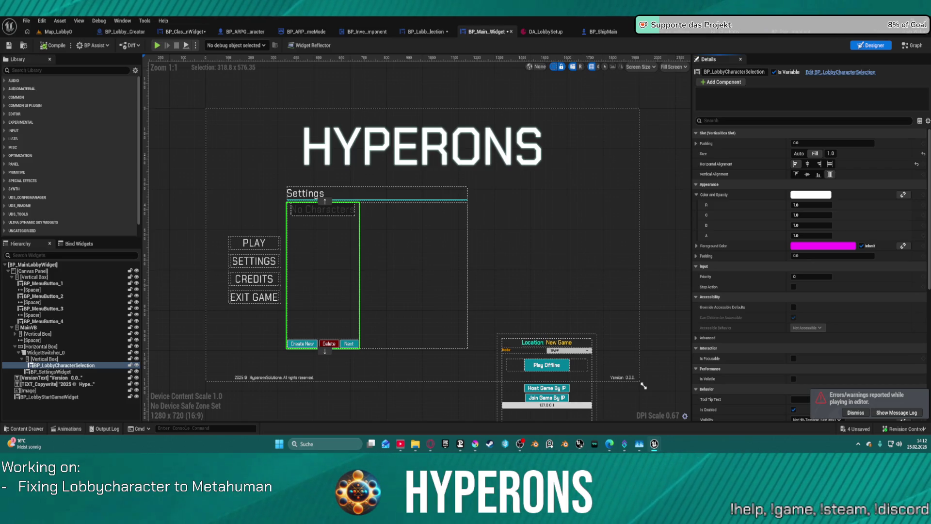
# - Open the widget's event graph and move Event Destruct and Get Player Controller to the left
pyautogui.doubleClick(322, 272)
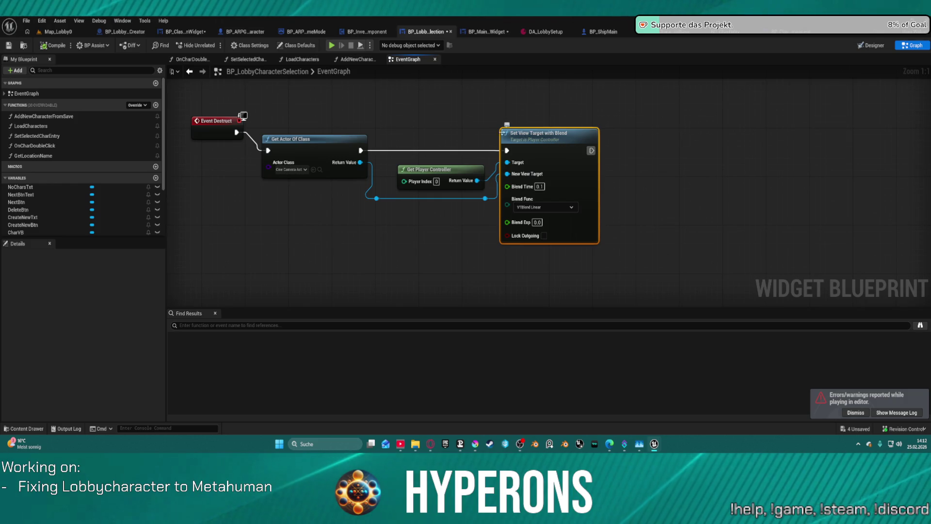
pyautogui.moveTo(223, 130); pyautogui.dragTo(205, 154)
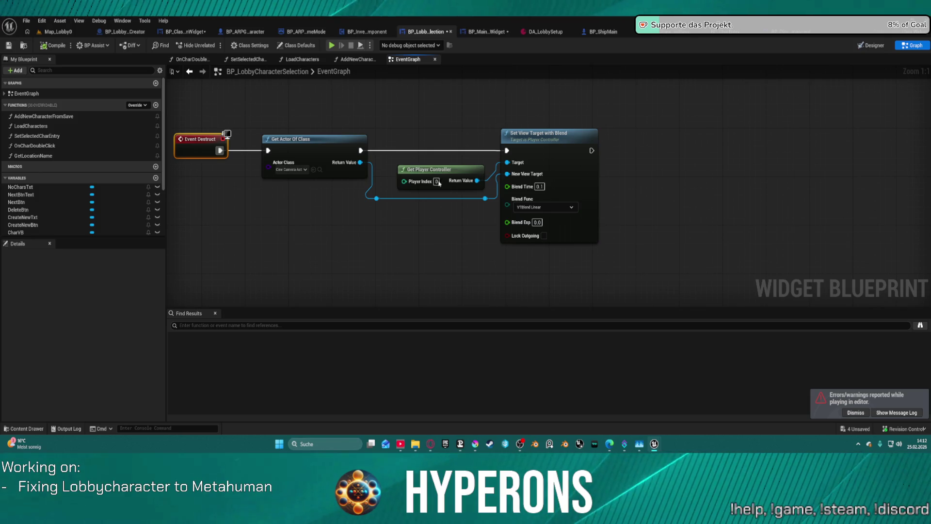
pyautogui.moveTo(413, 174); pyautogui.dragTo(271, 191)
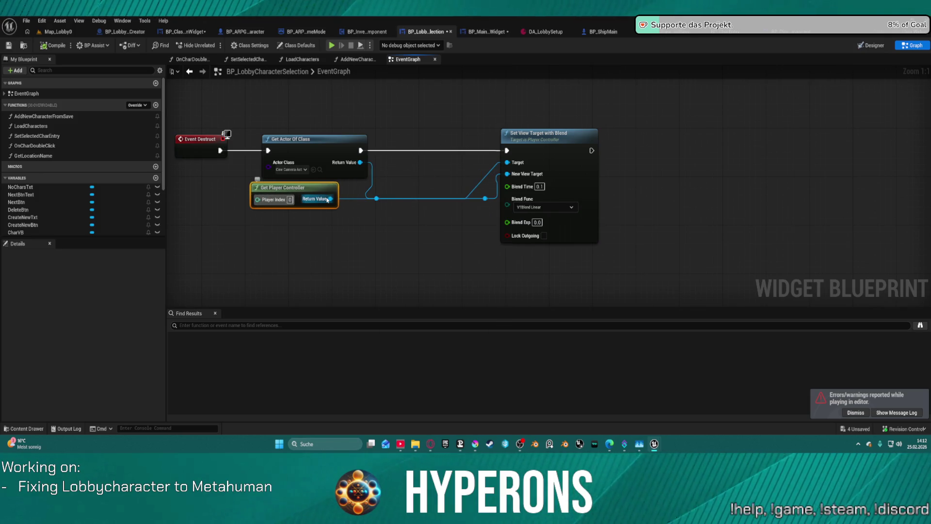
# - Add an Is Valid check on the player controller gating Set View Target with Blend
pyautogui.moveTo(328, 200); pyautogui.dragTo(339, 193)
pyautogui.moveTo(420, 159); pyautogui.dragTo(420, 159)
pyautogui.write('is val')
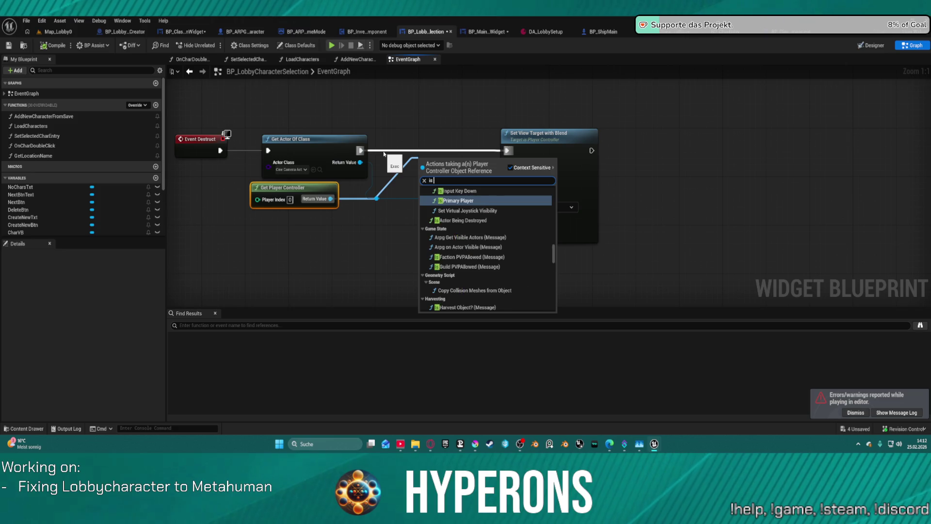
pyautogui.click(442, 235)
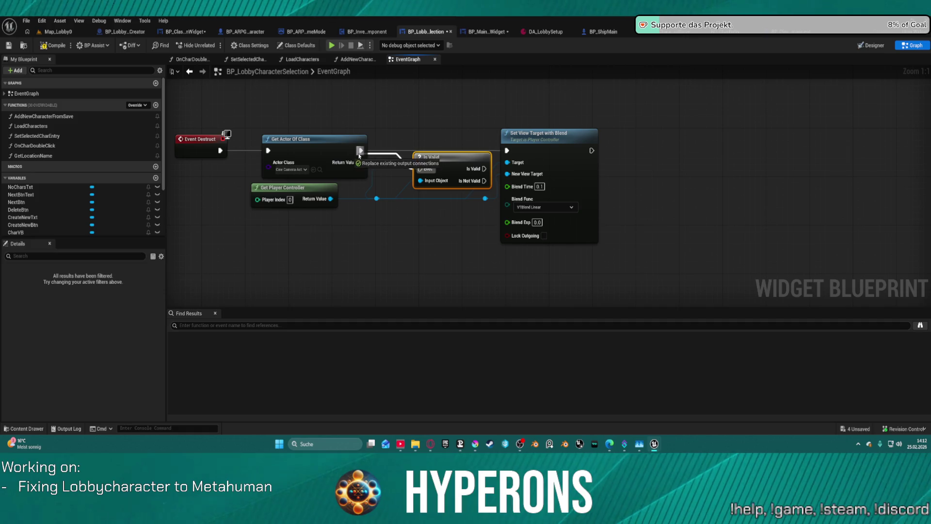
pyautogui.moveTo(510, 151); pyautogui.dragTo(508, 151)
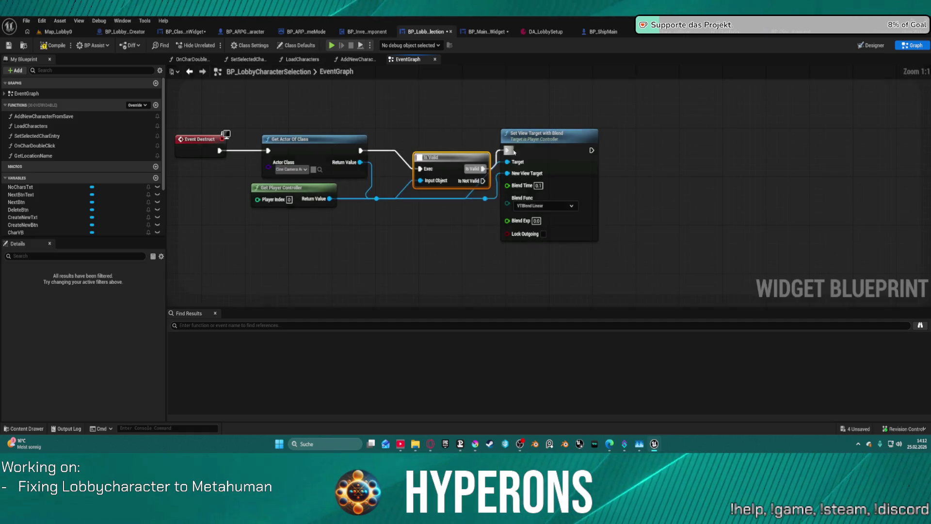
pyautogui.click(307, 33)
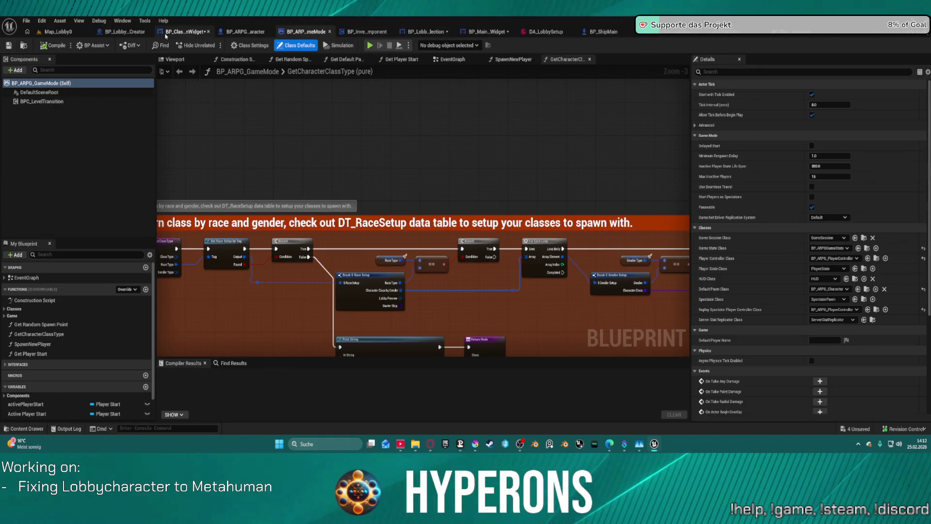
# - Review BP_ARPG_GameMode's EventGraph player-spawn and disconnect logic, then switch to BP_InventoryComponent
pyautogui.scroll(-5, 391, 222)
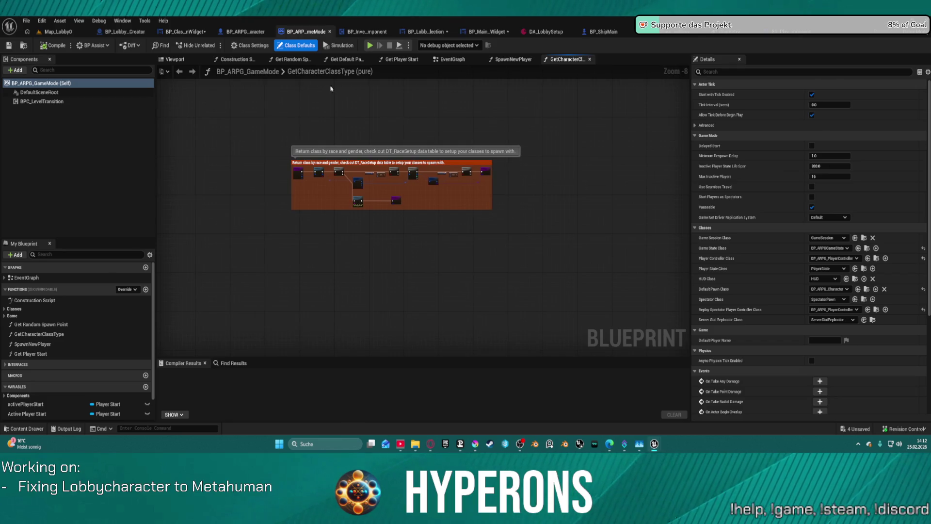
pyautogui.click(456, 64)
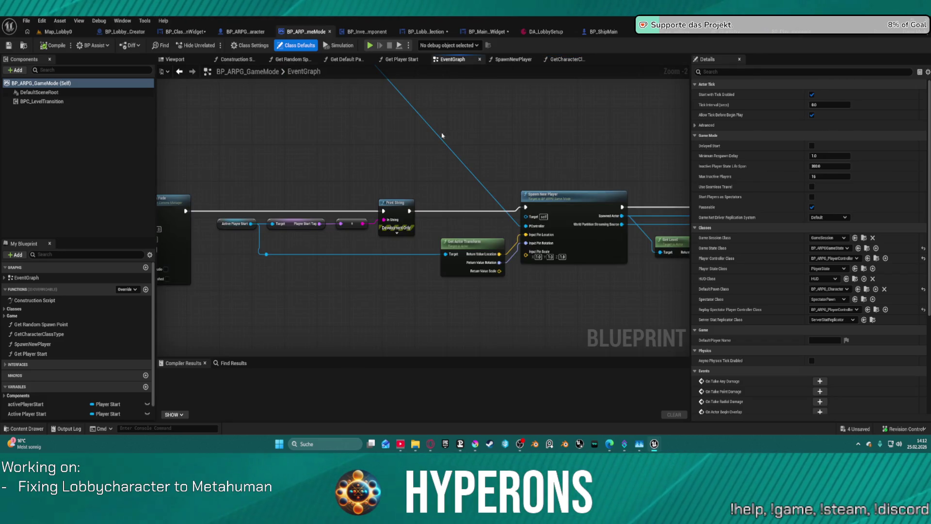
pyautogui.scroll(-10, 442, 135)
pyautogui.moveTo(461, 284)
pyautogui.mouseDown()
pyautogui.moveTo(429, 292)
pyautogui.moveTo(485, 410)
pyautogui.moveTo(460, 129)
pyautogui.mouseUp()
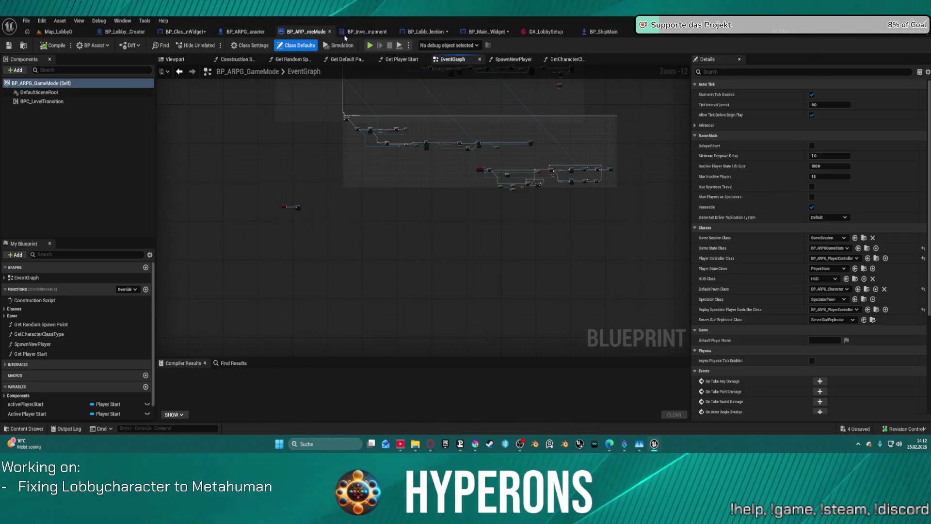
pyautogui.click(345, 33)
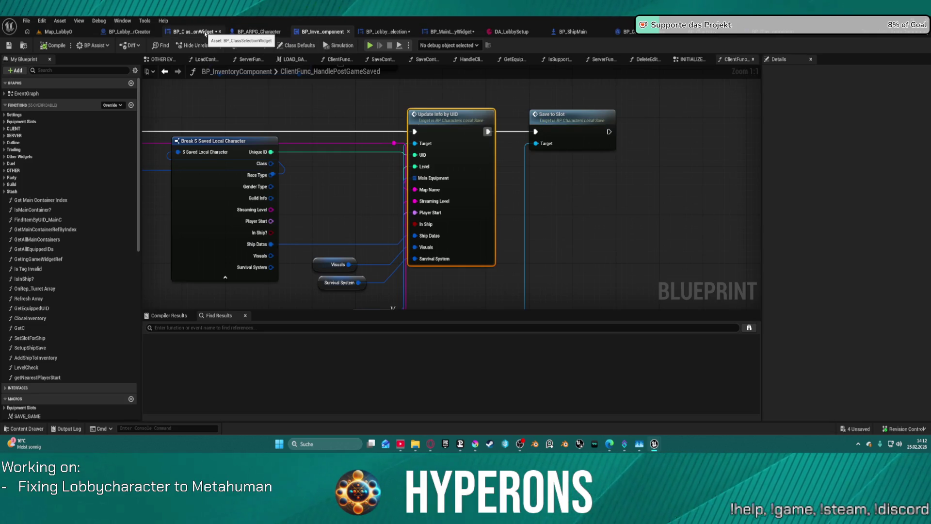
# - Inspect the create-new-character logic in BP_LobbyCharacterSelection's EventGraph, then return to BP_ClassSelectionWidget's Designer
pyautogui.click(393, 32)
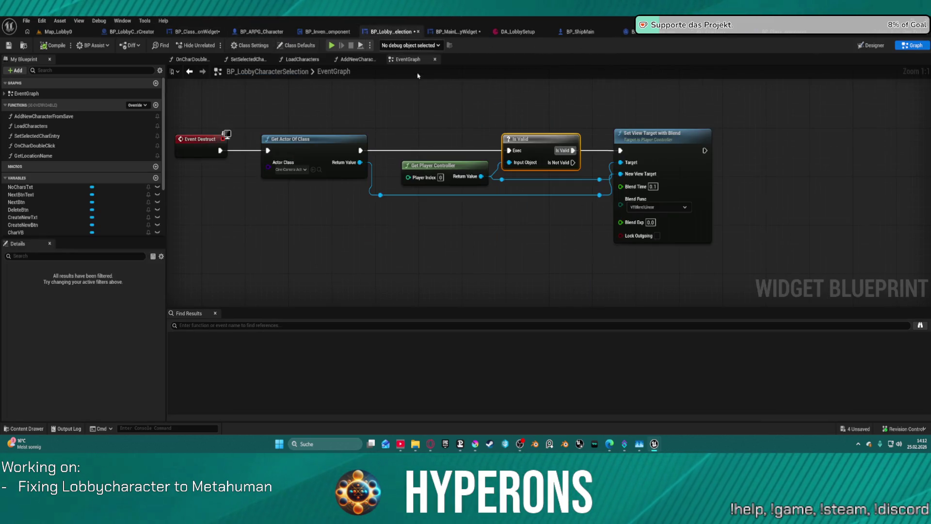
pyautogui.scroll(6, 443, 253)
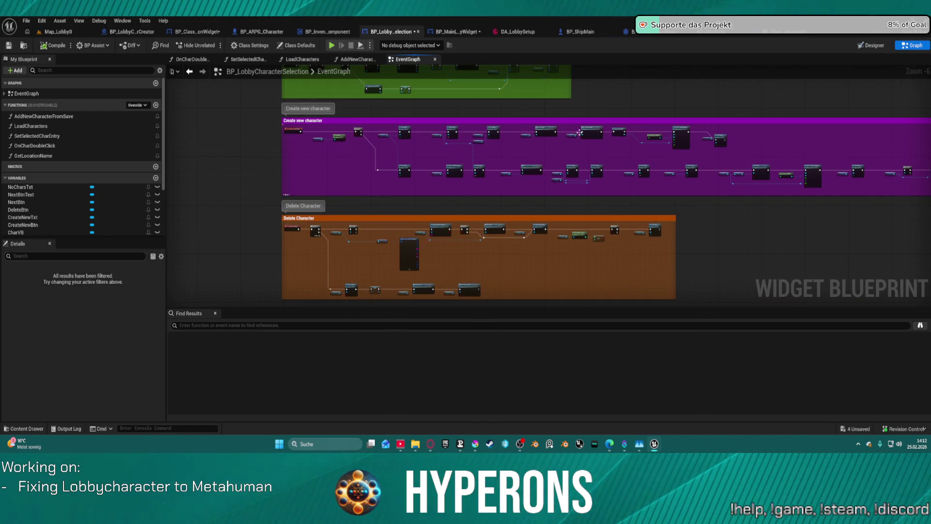
pyautogui.scroll(3, 434, 146)
pyautogui.moveTo(335, 181)
pyautogui.mouseDown()
pyautogui.moveTo(500, 190)
pyautogui.moveTo(506, 174)
pyautogui.mouseUp()
pyautogui.scroll(-5, 506, 175)
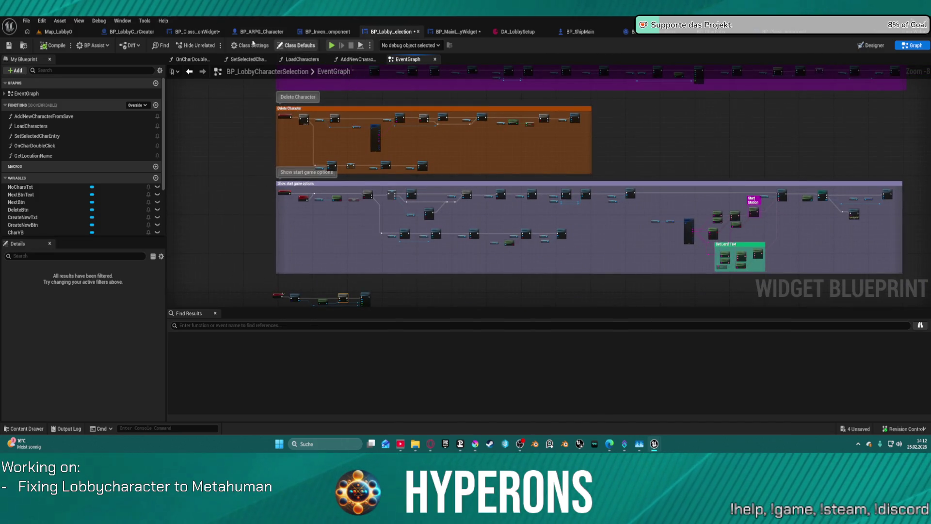
pyautogui.click(208, 32)
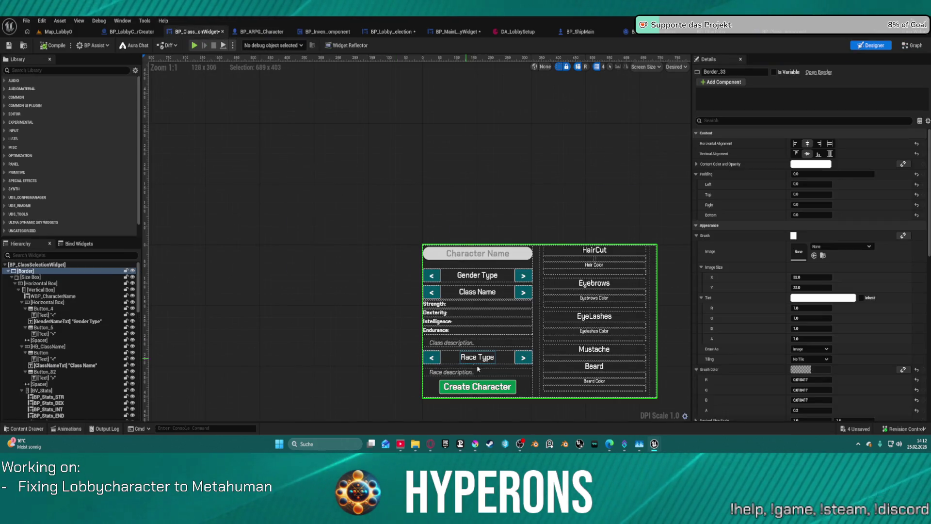
# - Open BP_ClassSelectionWidget's EventGraph and bring the Add New Character node into view
pyautogui.click(913, 45)
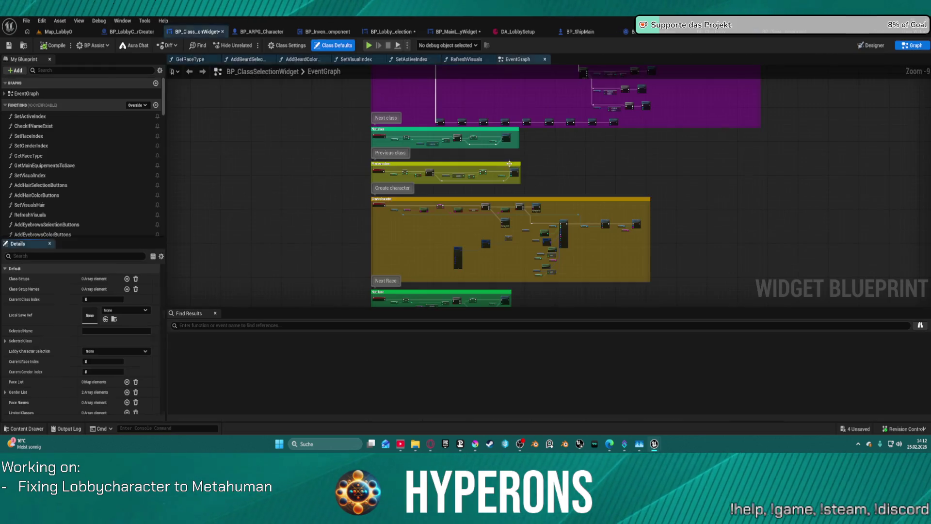
pyautogui.scroll(3, 559, 104)
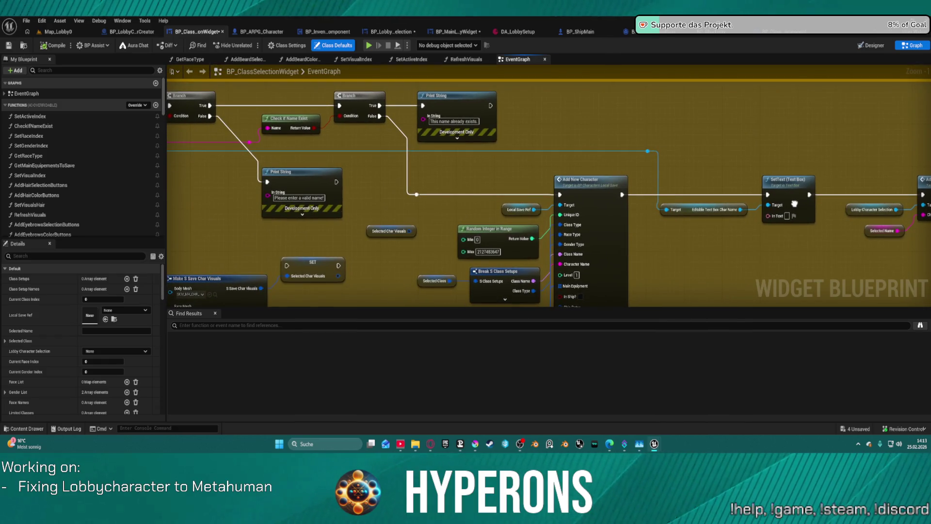
pyautogui.moveTo(795, 204)
pyautogui.mouseDown()
pyautogui.moveTo(707, 133)
pyautogui.moveTo(624, 122)
pyautogui.moveTo(630, 67)
pyautogui.moveTo(631, 175)
pyautogui.moveTo(582, 243)
pyautogui.moveTo(461, 228)
pyautogui.moveTo(731, 233)
pyautogui.mouseUp()
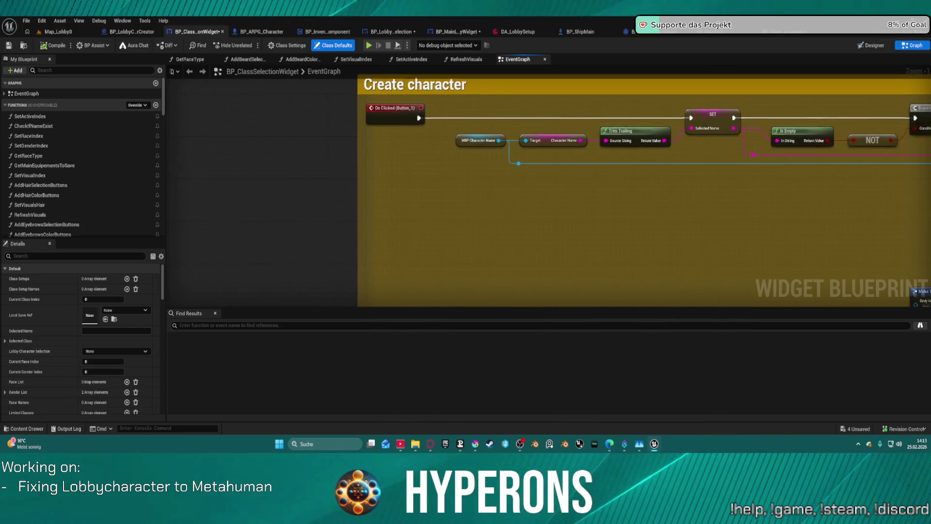
pyautogui.scroll(-6, 548, 186)
pyautogui.moveTo(542, 275)
pyautogui.mouseDown()
pyautogui.moveTo(521, 290)
pyautogui.moveTo(535, 71)
pyautogui.moveTo(563, 168)
pyautogui.mouseUp()
pyautogui.scroll(5, 566, 131)
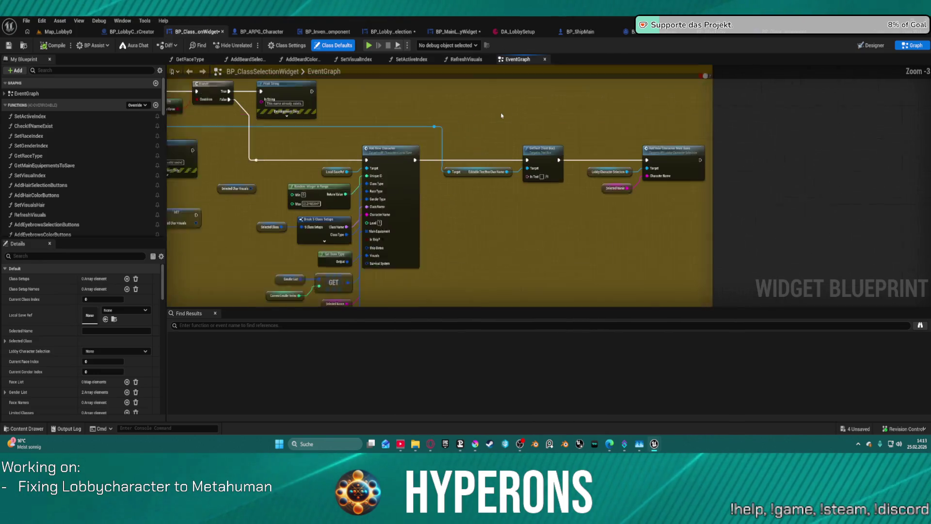
pyautogui.moveTo(565, 131)
pyautogui.mouseDown()
pyautogui.moveTo(759, 95)
pyautogui.moveTo(661, 172)
pyautogui.moveTo(645, 102)
pyautogui.moveTo(616, 100)
pyautogui.mouseUp()
# - Select Add New Character and inspect the Next class and Create character groups and their function nodes
pyautogui.click(495, 187)
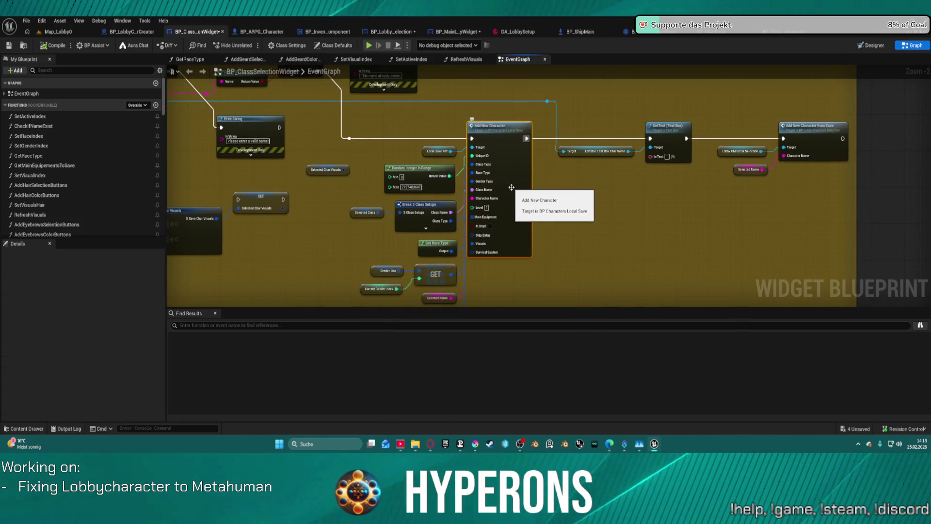
pyautogui.moveTo(629, 187)
pyautogui.mouseDown()
pyautogui.moveTo(764, 206)
pyautogui.moveTo(830, 237)
pyautogui.mouseUp()
pyautogui.scroll(-3, 777, 252)
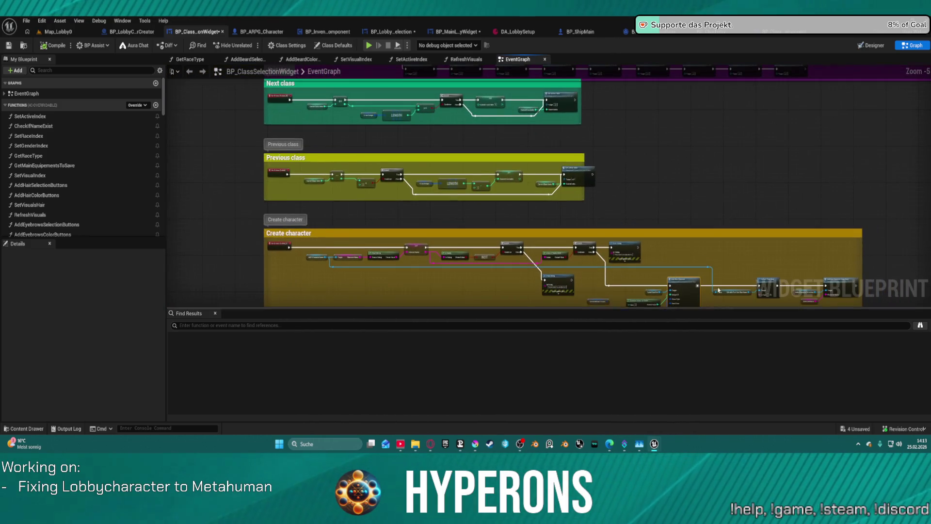
pyautogui.scroll(3, 603, 173)
pyautogui.scroll(-3, 551, 244)
pyautogui.moveTo(546, 229); pyautogui.dragTo(514, 67)
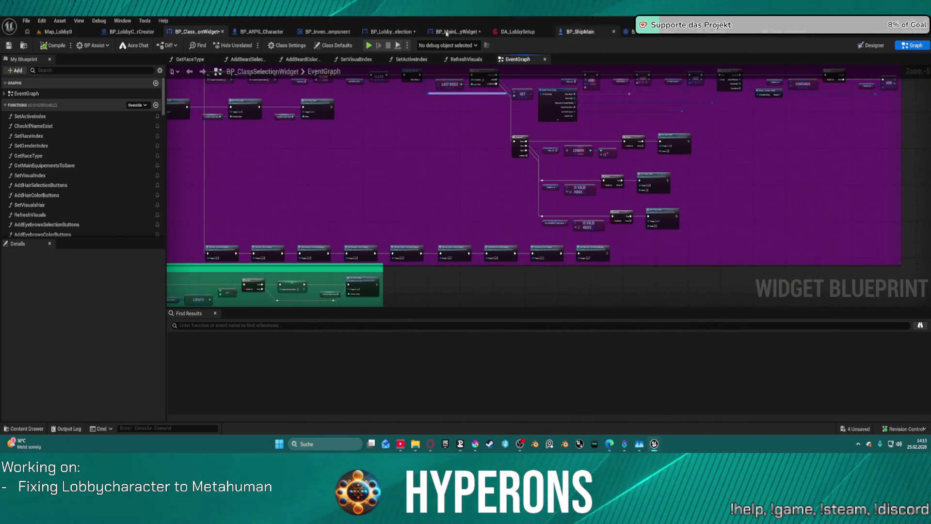
pyautogui.click(402, 32)
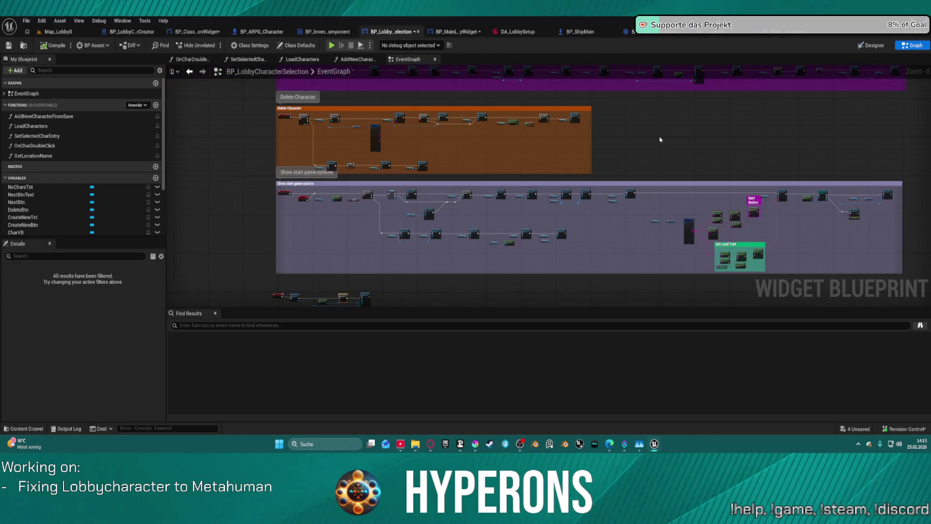
pyautogui.scroll(6, 856, 215)
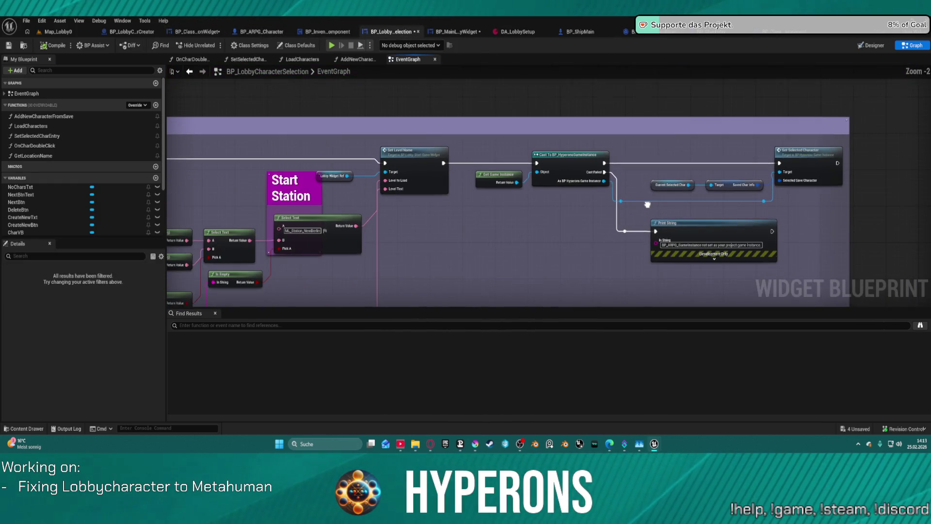
pyautogui.moveTo(787, 179); pyautogui.dragTo(927, 143)
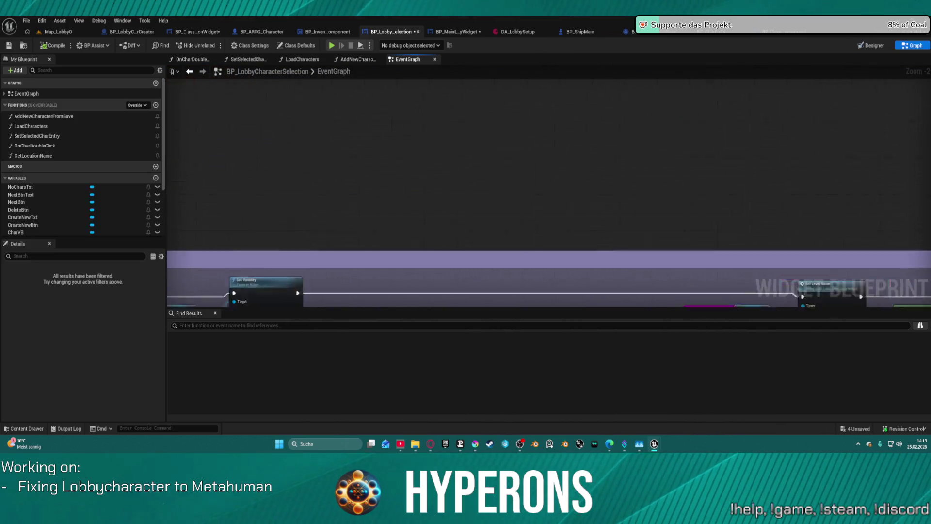
pyautogui.scroll(-5, 490, 222)
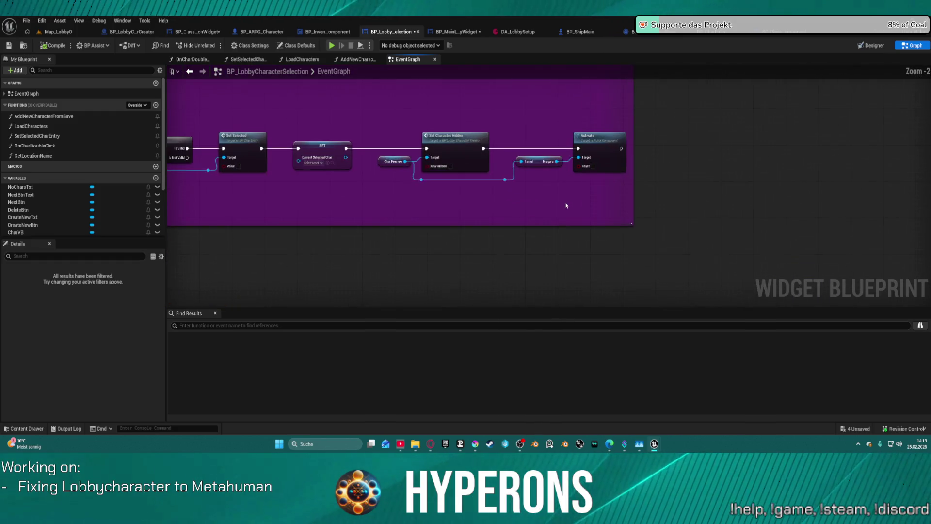
pyautogui.scroll(-1, 779, 134)
pyautogui.scroll(5, 502, 151)
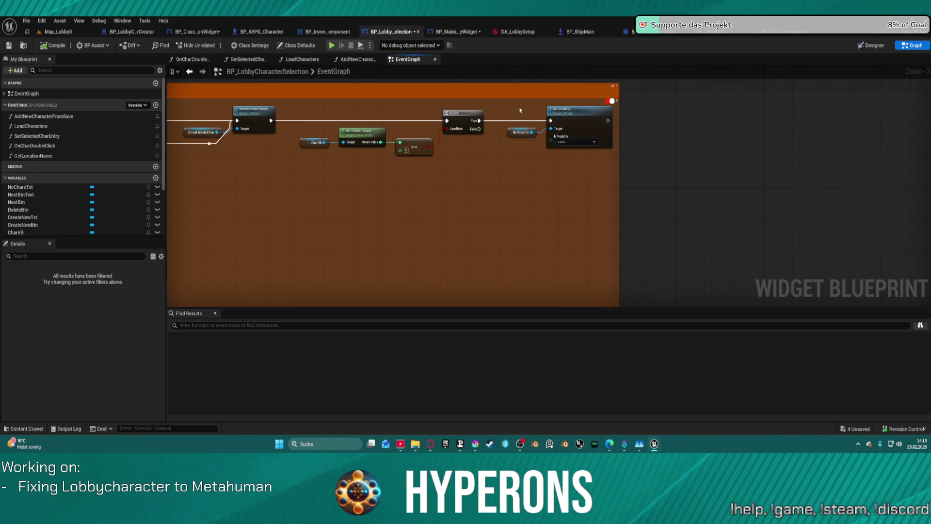
pyautogui.moveTo(597, 168); pyautogui.dragTo(596, 167)
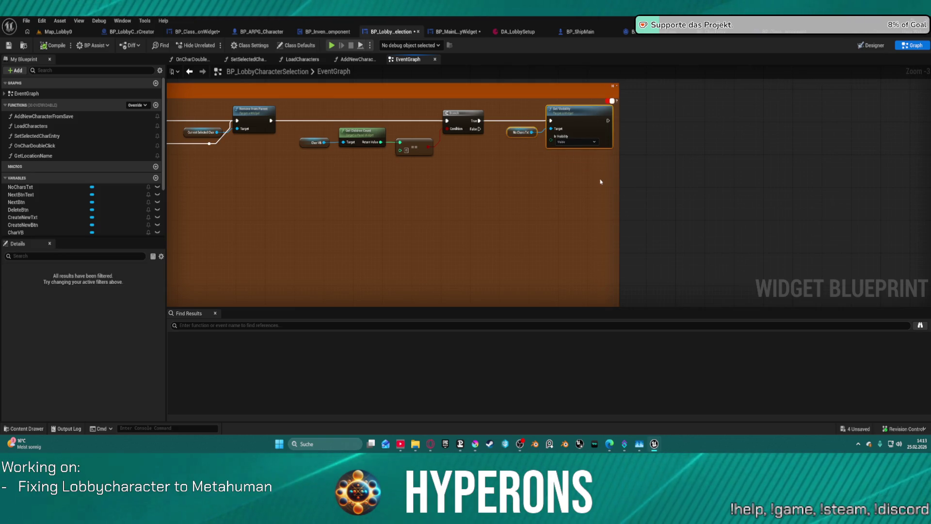
pyautogui.scroll(-5, 581, 188)
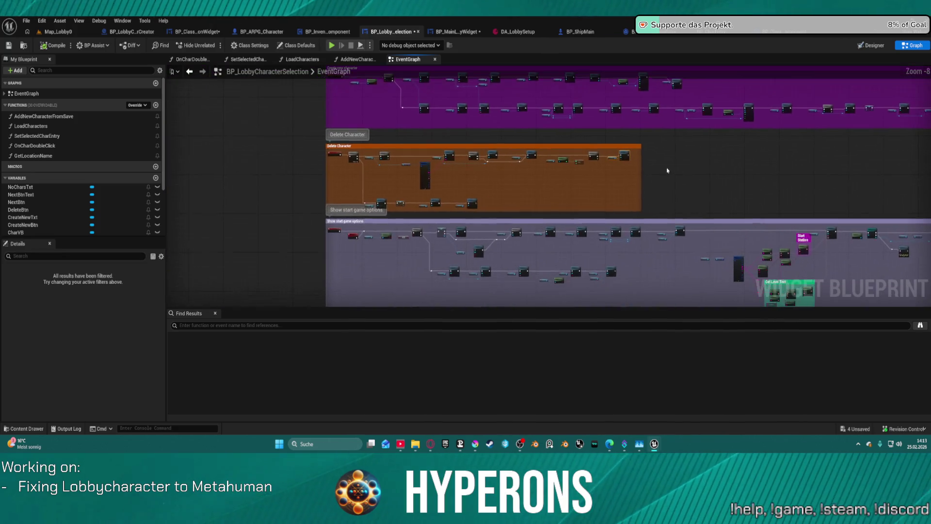
pyautogui.scroll(5, 578, 182)
pyautogui.moveTo(567, 179); pyautogui.dragTo(605, 179)
pyautogui.scroll(-4, 605, 179)
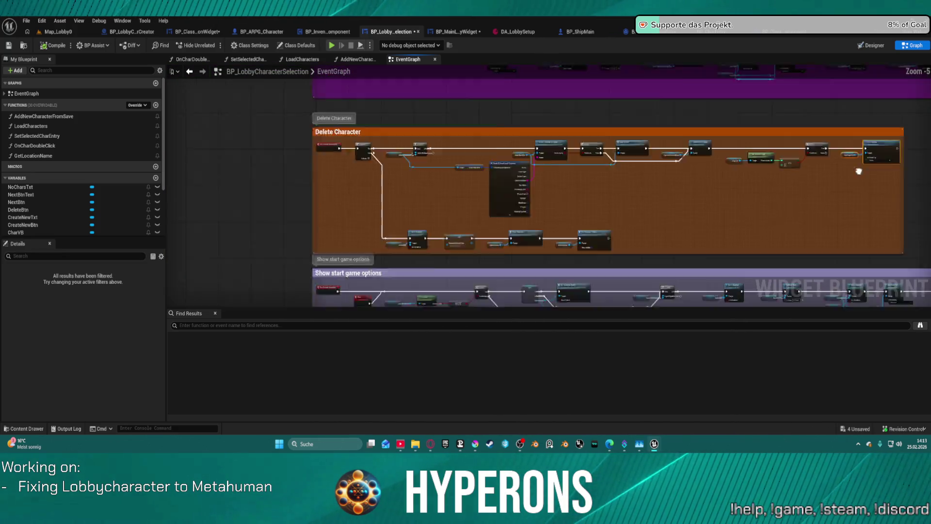
pyautogui.moveTo(719, 199); pyautogui.dragTo(708, 201)
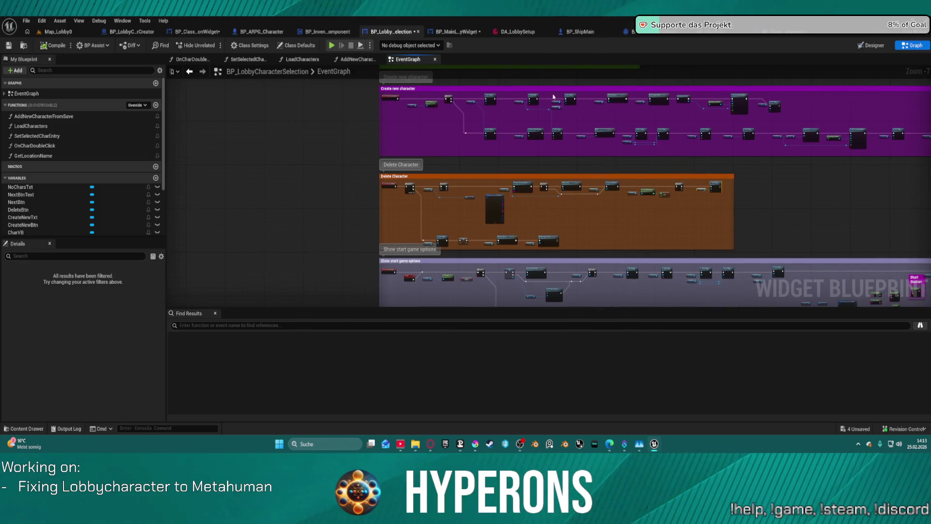
# - Review the class selection graph's SetText, Branch, Print String and magenta IsValidIndex nodes
pyautogui.click(187, 32)
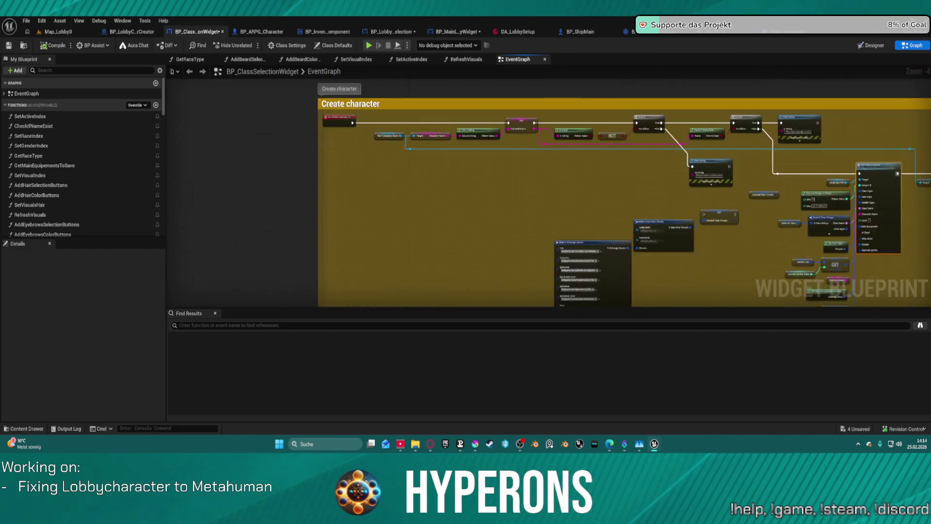
pyautogui.scroll(4, 551, 154)
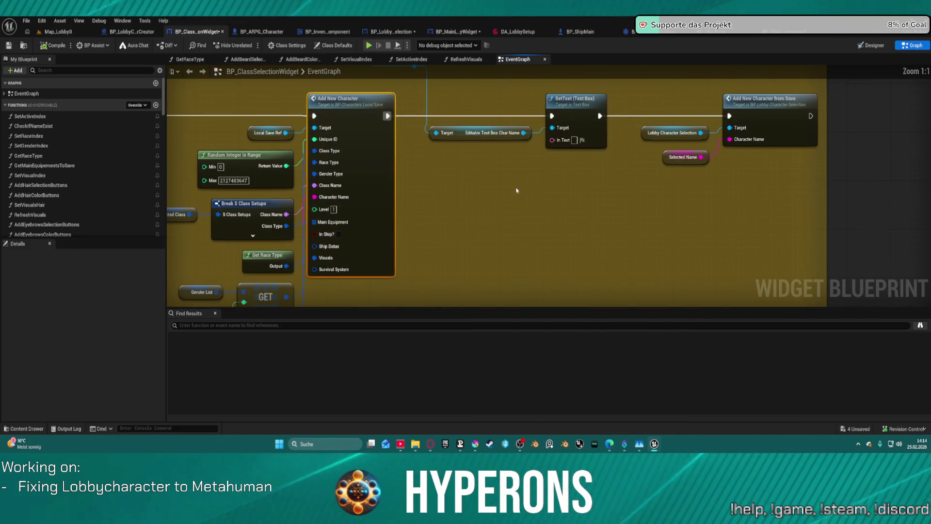
pyautogui.moveTo(507, 170); pyautogui.dragTo(515, 243)
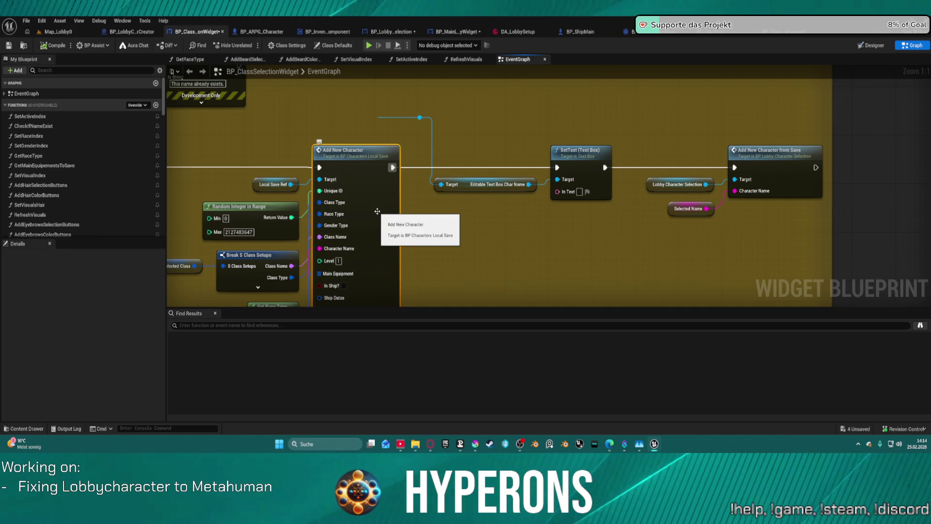
pyautogui.scroll(-1, 378, 212)
pyautogui.moveTo(377, 211)
pyautogui.mouseDown()
pyautogui.moveTo(620, 239)
pyautogui.moveTo(600, 194)
pyautogui.moveTo(604, 77)
pyautogui.moveTo(624, 71)
pyautogui.moveTo(636, 145)
pyautogui.moveTo(651, 170)
pyautogui.moveTo(316, 208)
pyautogui.moveTo(886, 113)
pyautogui.mouseUp()
pyautogui.scroll(-1, 620, 240)
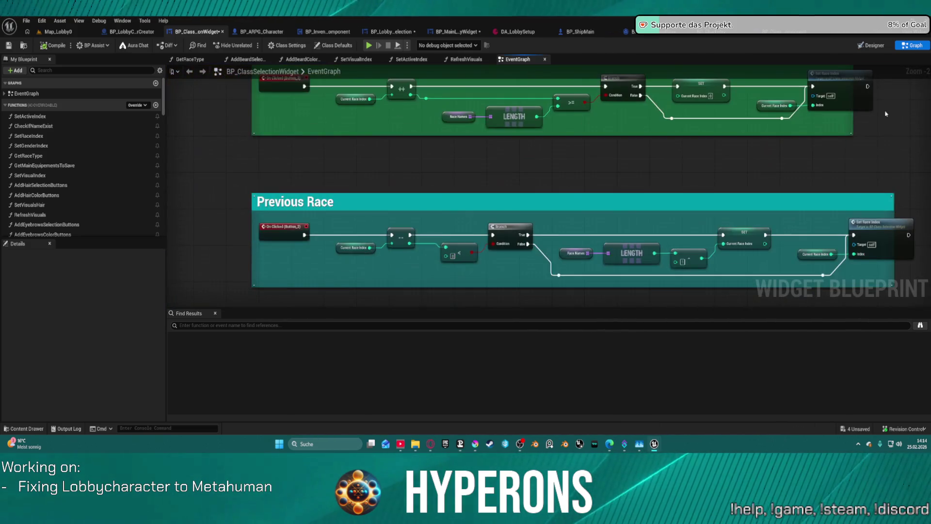
pyautogui.scroll(-5, 885, 113)
pyautogui.moveTo(480, 121); pyautogui.dragTo(471, 270)
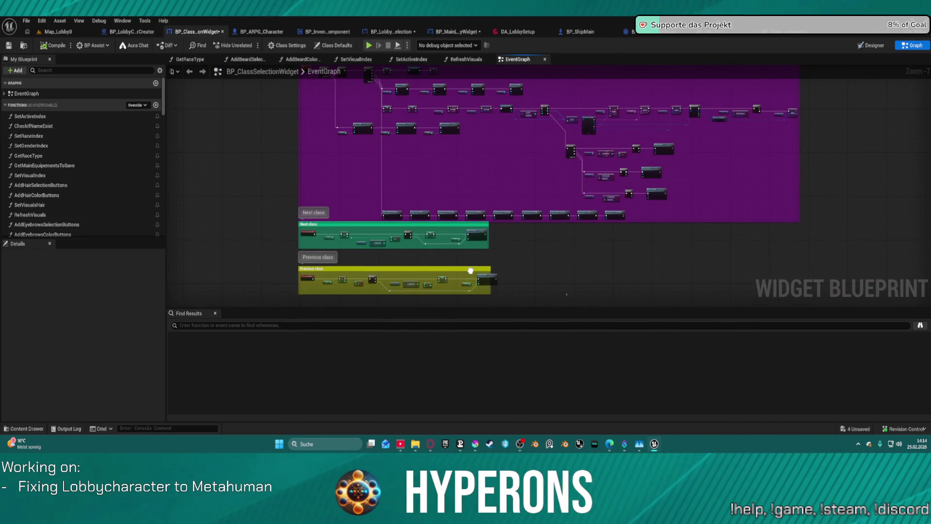
pyautogui.scroll(5, 470, 271)
pyautogui.moveTo(561, 178)
pyautogui.mouseDown()
pyautogui.moveTo(832, 283)
pyautogui.moveTo(631, 271)
pyautogui.moveTo(558, 291)
pyautogui.moveTo(529, 257)
pyautogui.moveTo(340, 272)
pyautogui.moveTo(473, 264)
pyautogui.moveTo(482, 255)
pyautogui.moveTo(582, 257)
pyautogui.moveTo(534, 243)
pyautogui.moveTo(534, 146)
pyautogui.mouseUp()
pyautogui.scroll(-1, 833, 283)
# - Find the Add New Character from Save call in the Create character group and open it
pyautogui.moveTo(460, 295); pyautogui.dragTo(491, 132)
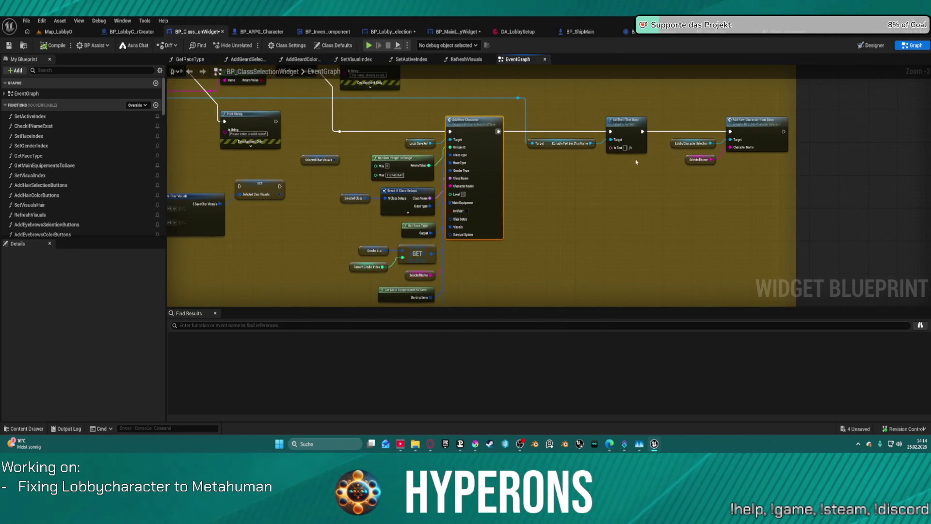
pyautogui.moveTo(589, 161)
pyautogui.mouseDown()
pyautogui.moveTo(557, 181)
pyautogui.moveTo(788, 239)
pyautogui.moveTo(922, 243)
pyautogui.mouseUp()
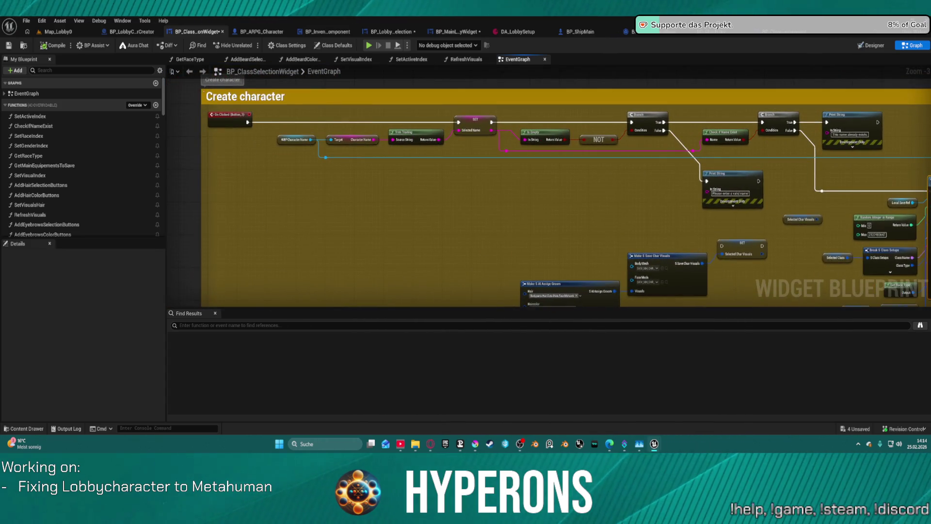
pyautogui.moveTo(926, 189); pyautogui.dragTo(466, 175)
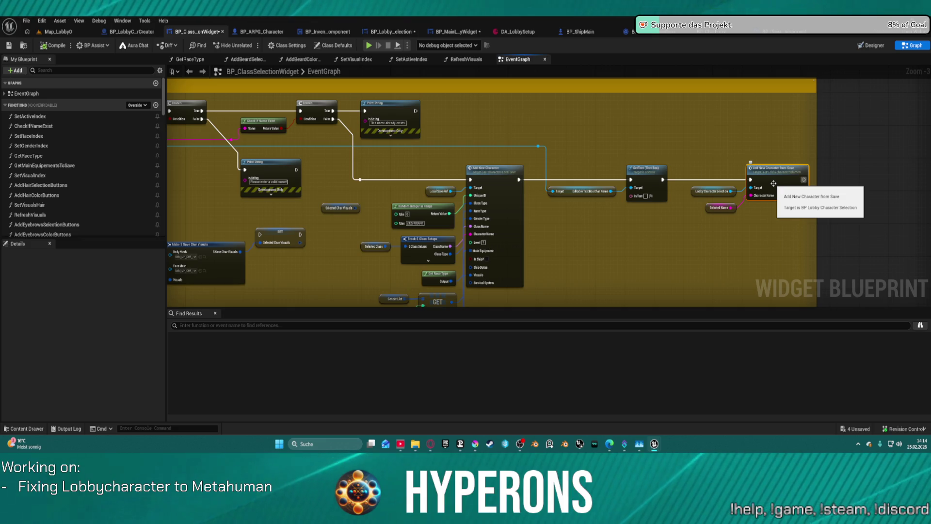
pyautogui.doubleClick(776, 179)
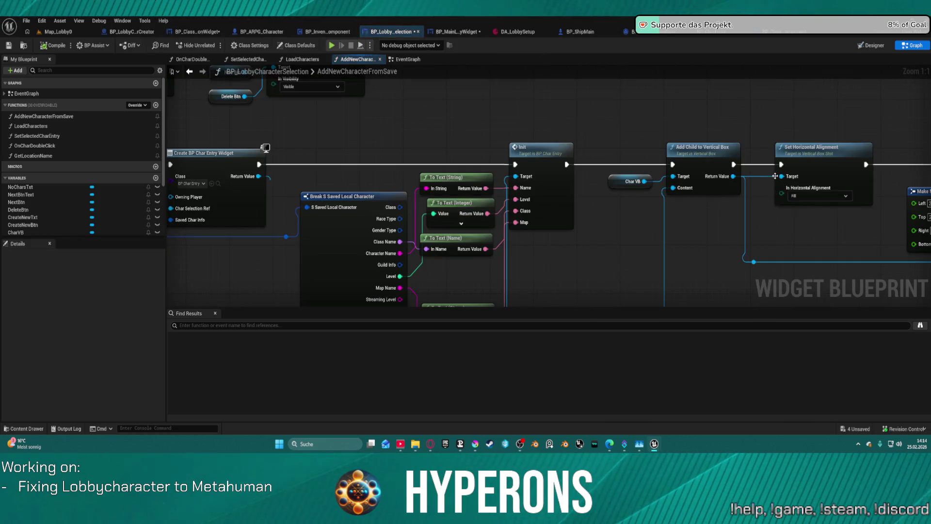
pyautogui.scroll(-1, 617, 242)
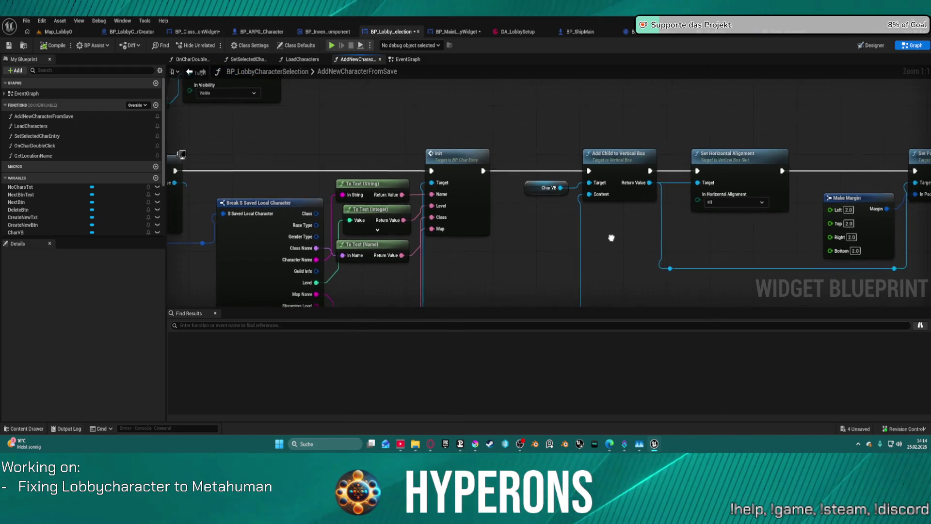
pyautogui.moveTo(615, 233)
pyautogui.mouseDown()
pyautogui.moveTo(759, 200)
pyautogui.moveTo(525, 167)
pyautogui.mouseUp()
pyautogui.scroll(-2, 759, 200)
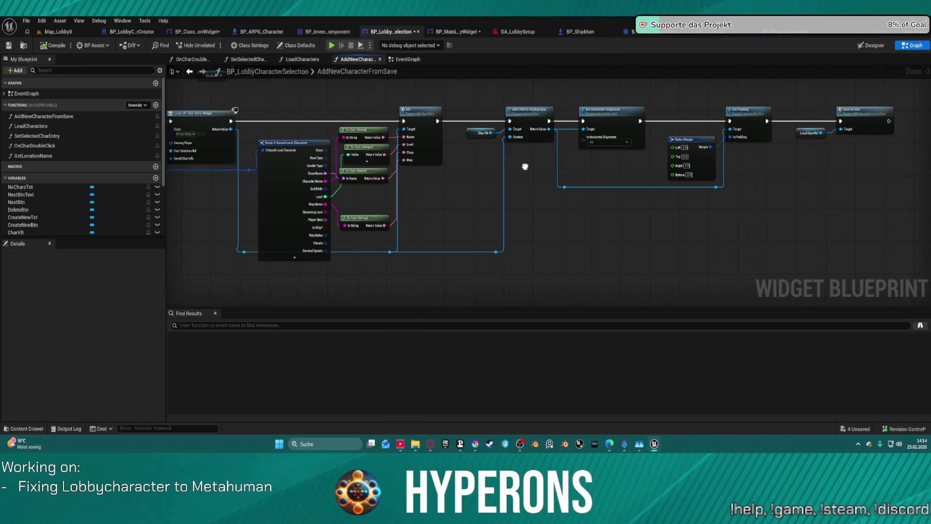
pyautogui.scroll(3, 504, 185)
pyautogui.moveTo(501, 191)
pyautogui.mouseDown()
pyautogui.moveTo(620, 194)
pyautogui.moveTo(786, 100)
pyautogui.moveTo(776, 228)
pyautogui.moveTo(776, 145)
pyautogui.moveTo(789, 173)
pyautogui.moveTo(792, 220)
pyautogui.mouseUp()
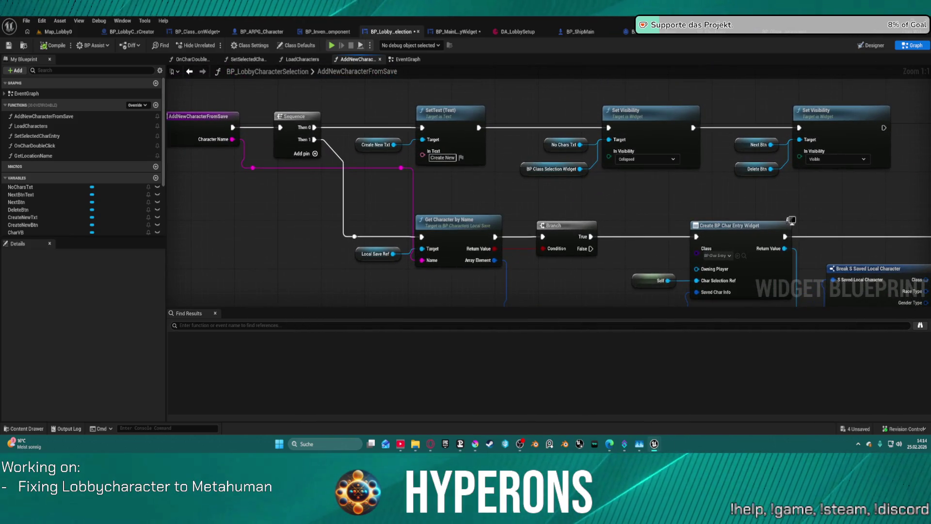
pyautogui.moveTo(791, 219)
pyautogui.mouseDown()
pyautogui.moveTo(745, 211)
pyautogui.moveTo(630, 136)
pyautogui.moveTo(324, 132)
pyautogui.moveTo(34, 104)
pyautogui.mouseUp()
pyautogui.moveTo(373, 162)
pyautogui.mouseDown()
pyautogui.moveTo(64, 187)
pyautogui.moveTo(306, 304)
pyautogui.moveTo(437, 335)
pyautogui.moveTo(359, 141)
pyautogui.moveTo(434, 186)
pyautogui.moveTo(425, 194)
pyautogui.moveTo(485, 92)
pyautogui.moveTo(597, 84)
pyautogui.moveTo(374, 187)
pyautogui.moveTo(373, 206)
pyautogui.mouseUp()
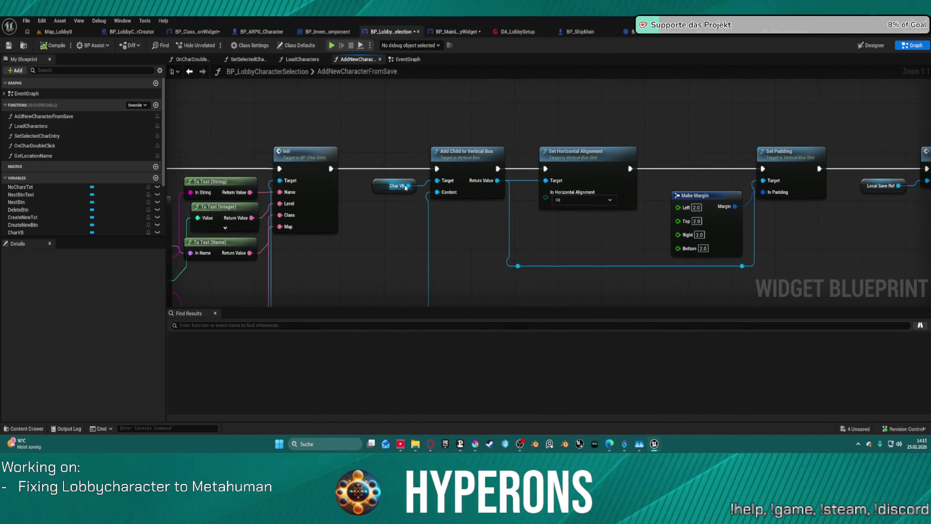
# - Add Set Visibility (Visible) on Char VB, wired after Init and before Add Child to Vertical Box
pyautogui.moveTo(408, 186); pyautogui.dragTo(412, 137)
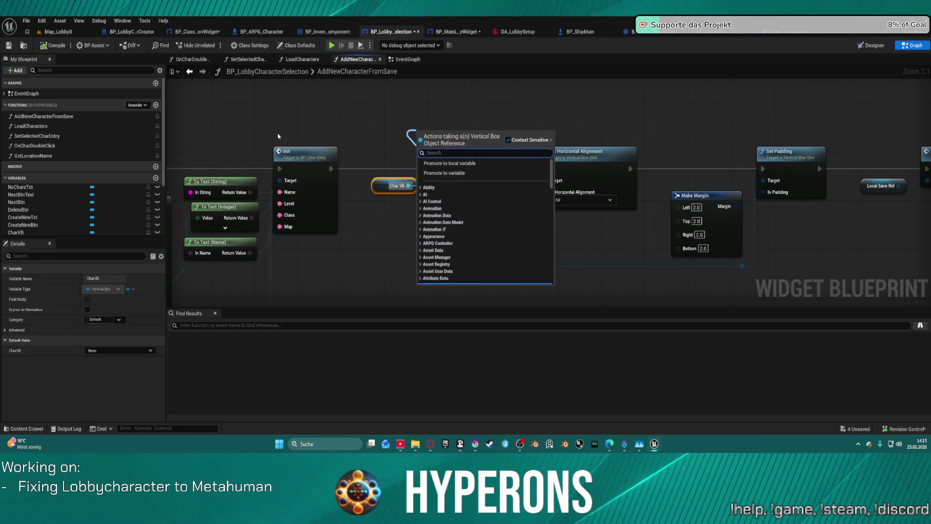
pyautogui.write('set vi')
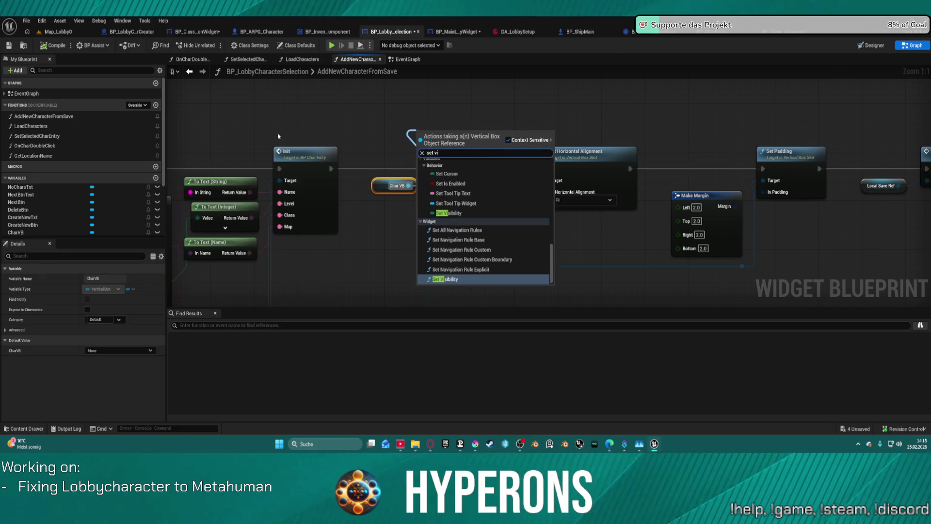
pyautogui.press('Return')
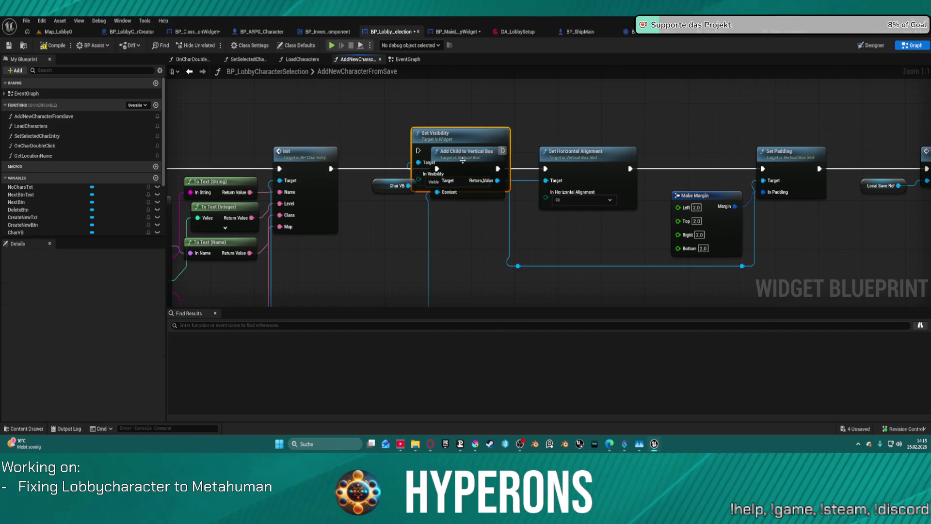
pyautogui.moveTo(330, 168)
pyautogui.mouseDown()
pyautogui.moveTo(416, 165)
pyautogui.moveTo(396, 103)
pyautogui.moveTo(437, 168)
pyautogui.mouseUp()
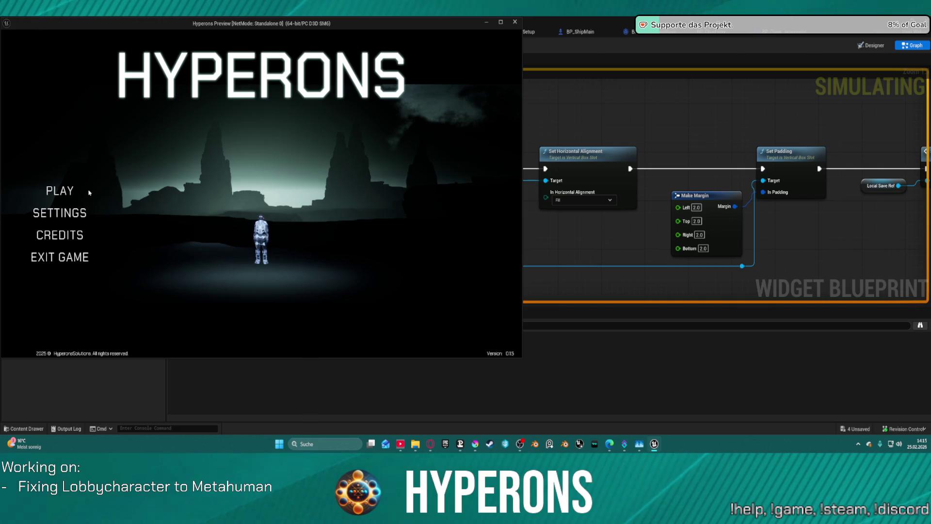
pyautogui.click(85, 192)
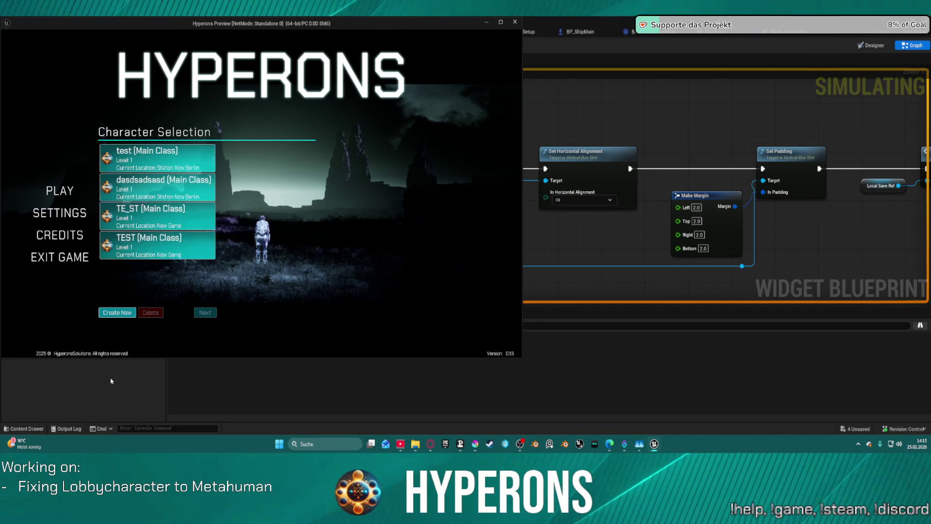
# - Create a new character in the game preview, then check Settings and return to the list
pyautogui.click(119, 315)
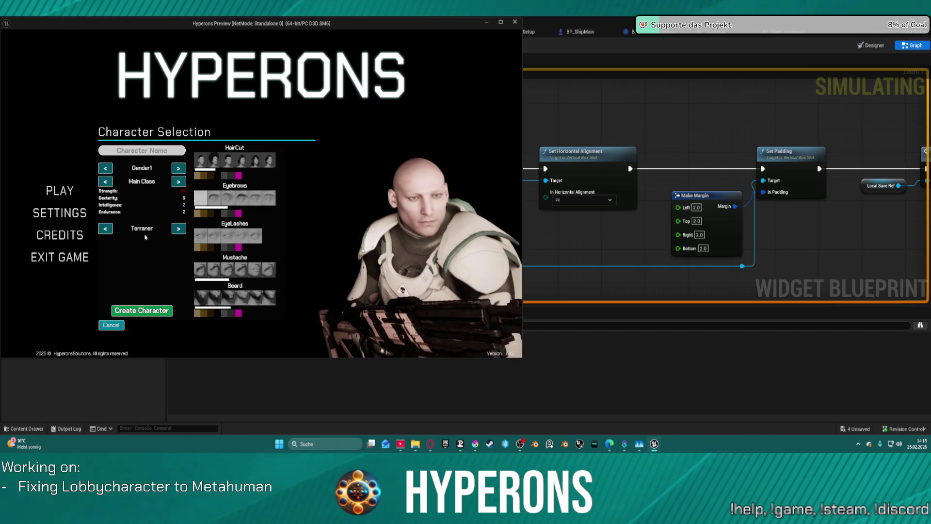
pyautogui.write('addd')
pyautogui.click(137, 311)
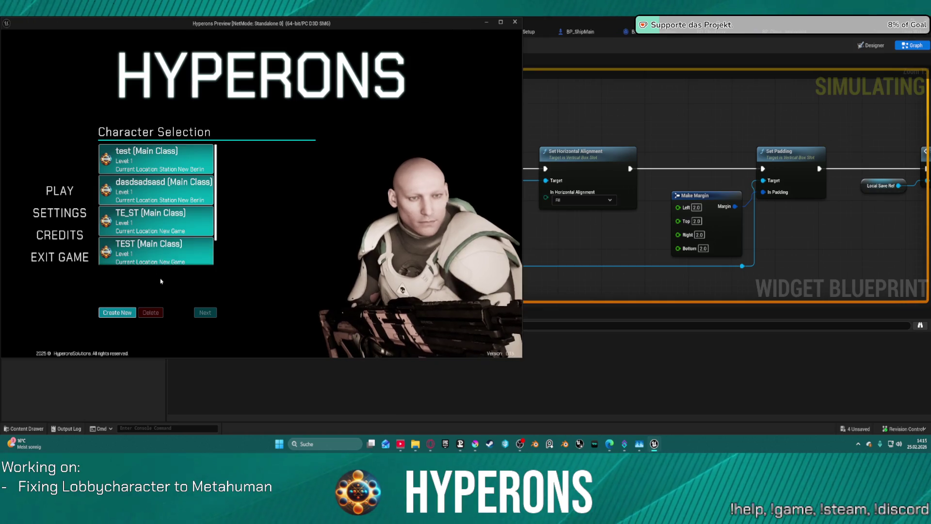
pyautogui.scroll(-2, 162, 223)
pyautogui.scroll(2, 161, 222)
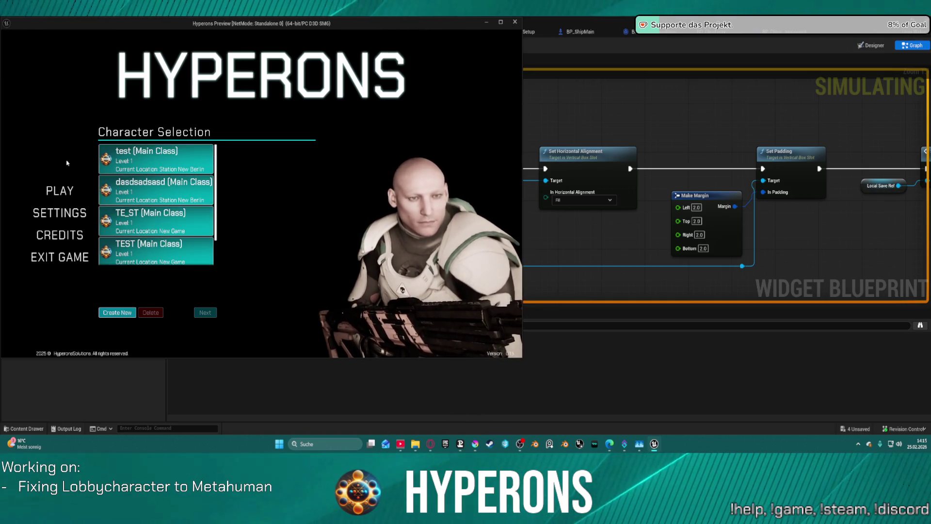
pyautogui.click(59, 212)
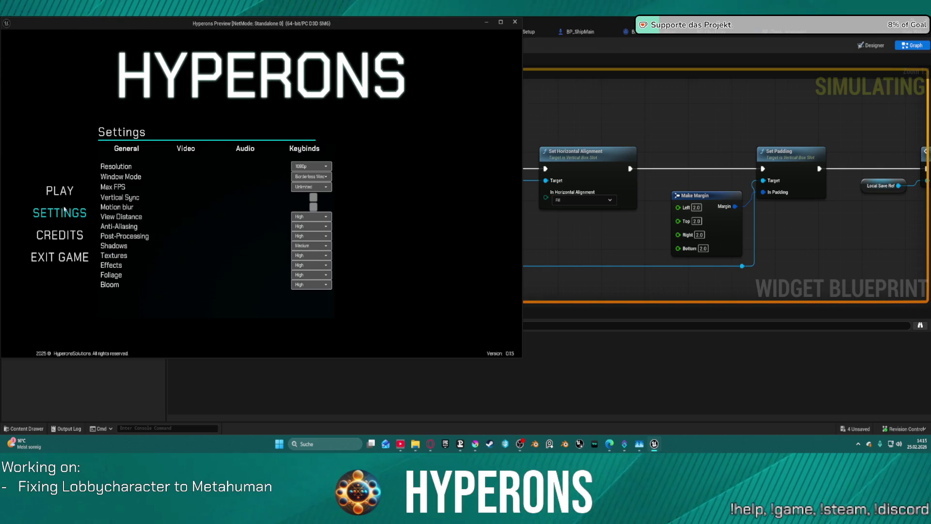
pyautogui.click(67, 193)
# - Delete the TEST character, create a new asddasd character, and close the preview
pyautogui.click(184, 246)
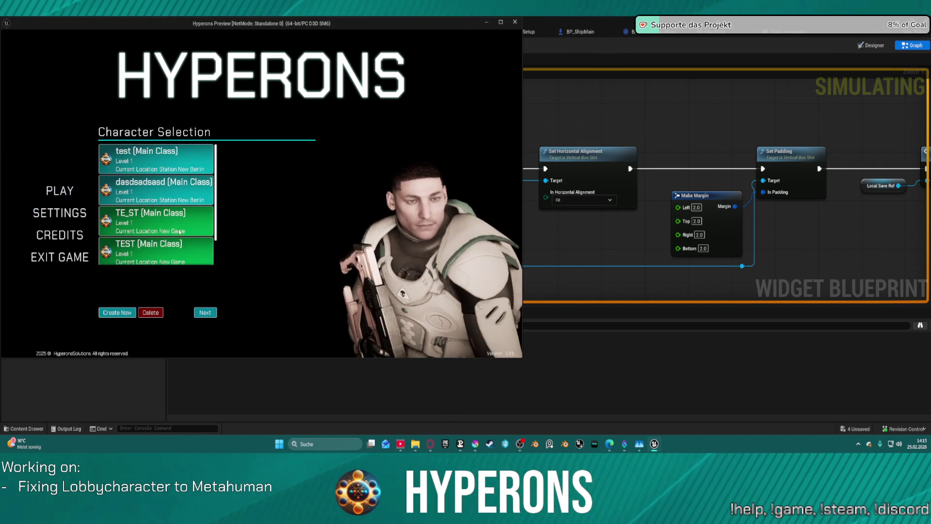
pyautogui.scroll(-1, 167, 196)
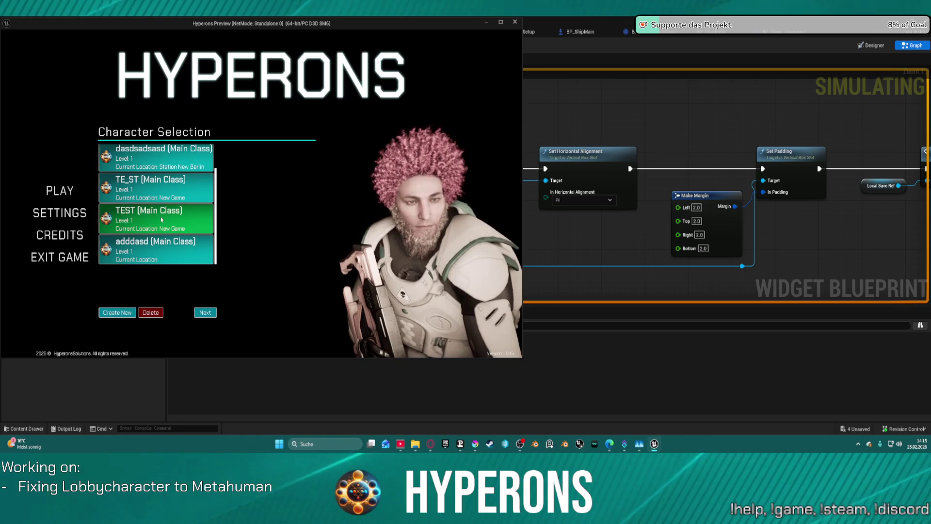
pyautogui.scroll(1, 167, 197)
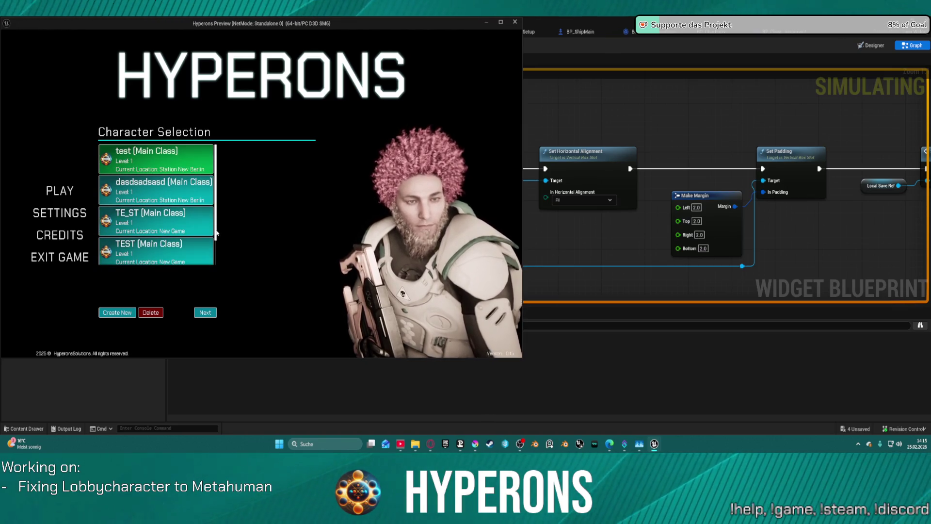
pyautogui.click(148, 311)
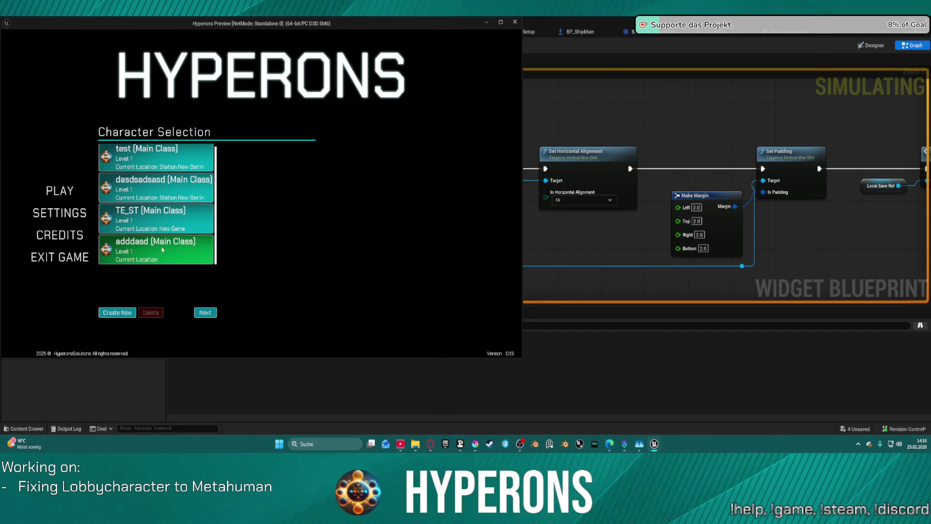
pyautogui.click(117, 312)
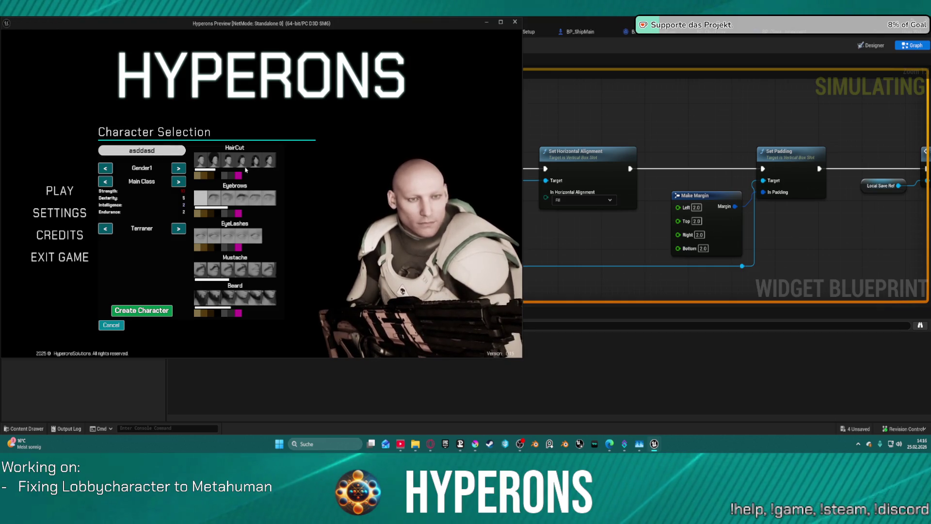
pyautogui.click(128, 313)
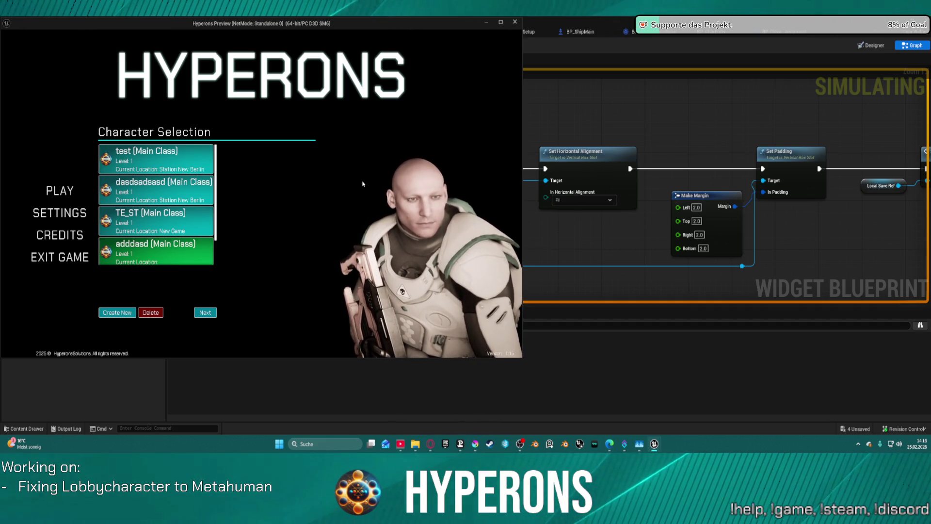
pyautogui.press('Escape')
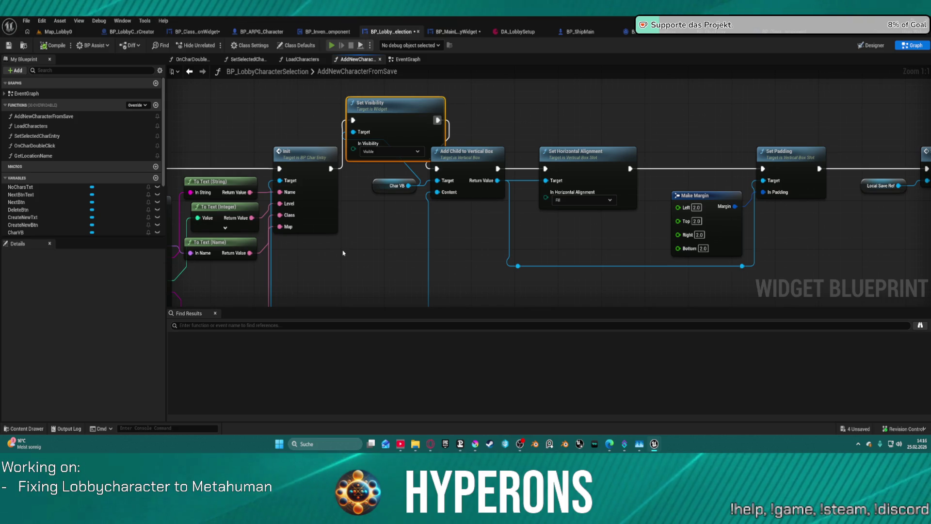
# - Relaunch the game preview, delete the asddasd and adddasd characters, and close it
pyautogui.hotkey('alt', 'p')
pyautogui.click(61, 197)
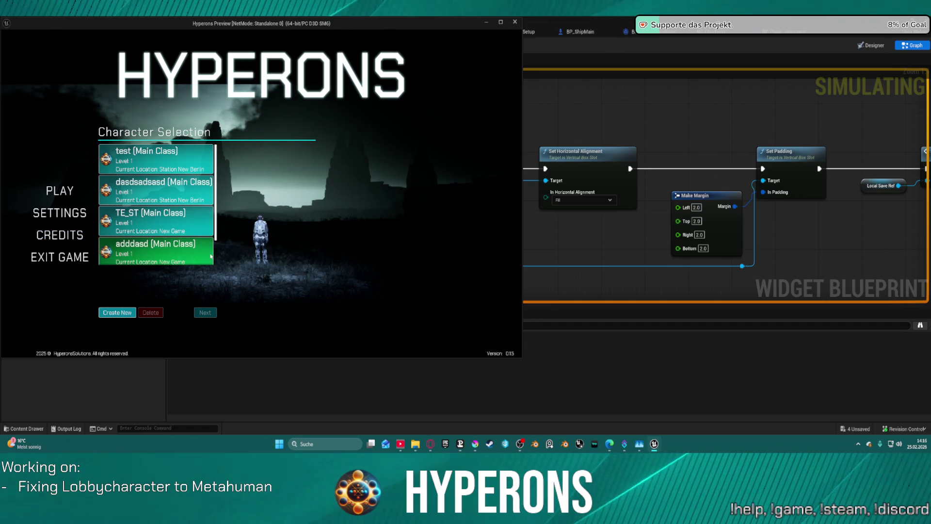
pyautogui.scroll(-1, 215, 262)
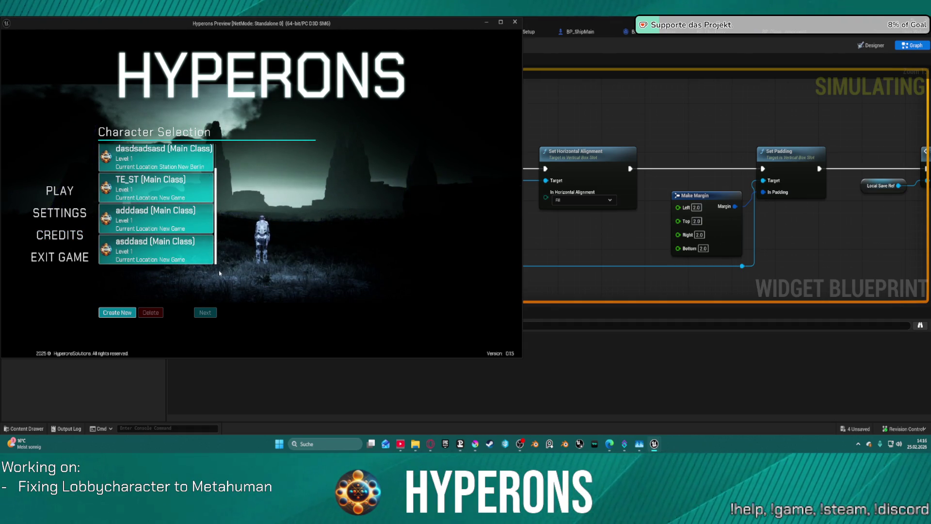
pyautogui.click(204, 258)
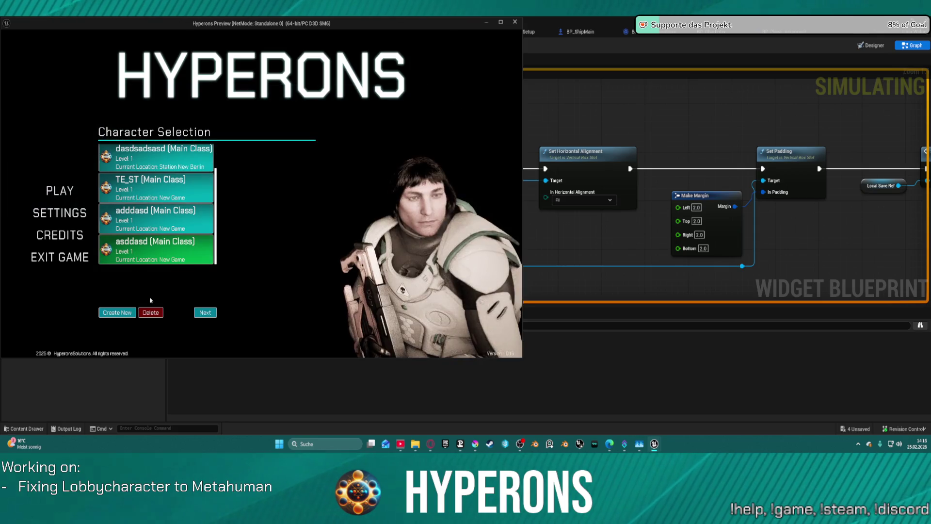
pyautogui.click(156, 318)
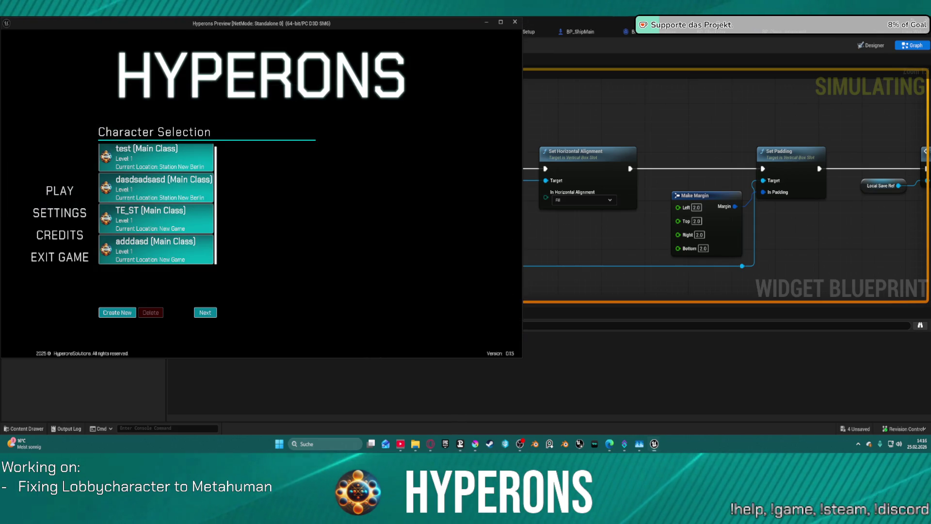
pyautogui.click(137, 253)
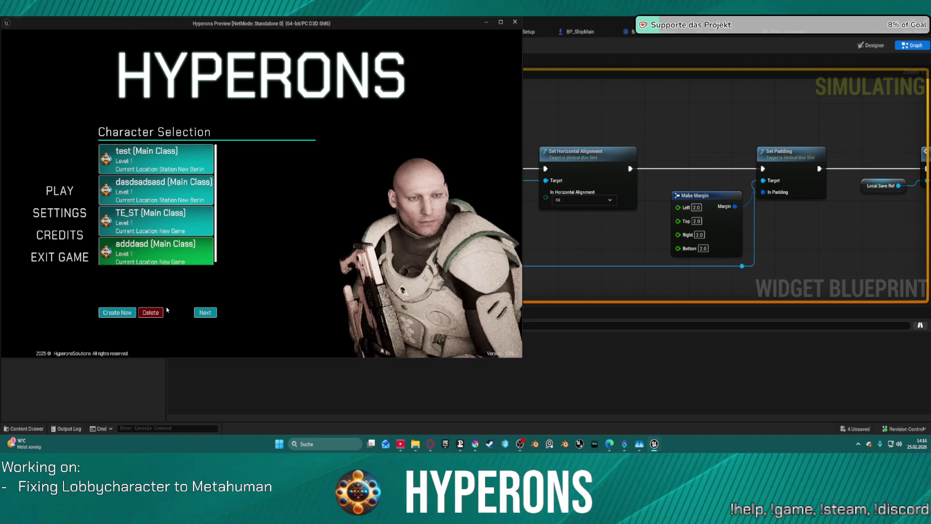
pyautogui.click(151, 312)
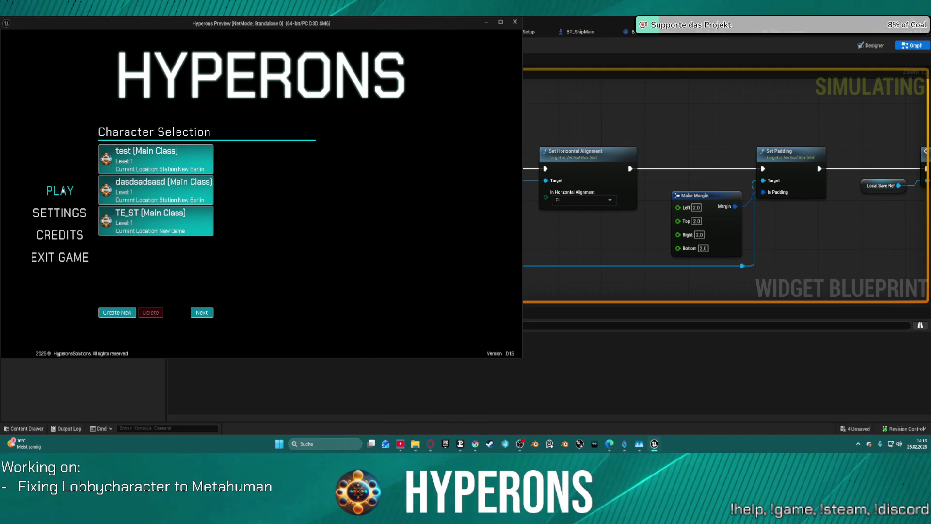
pyautogui.click(513, 22)
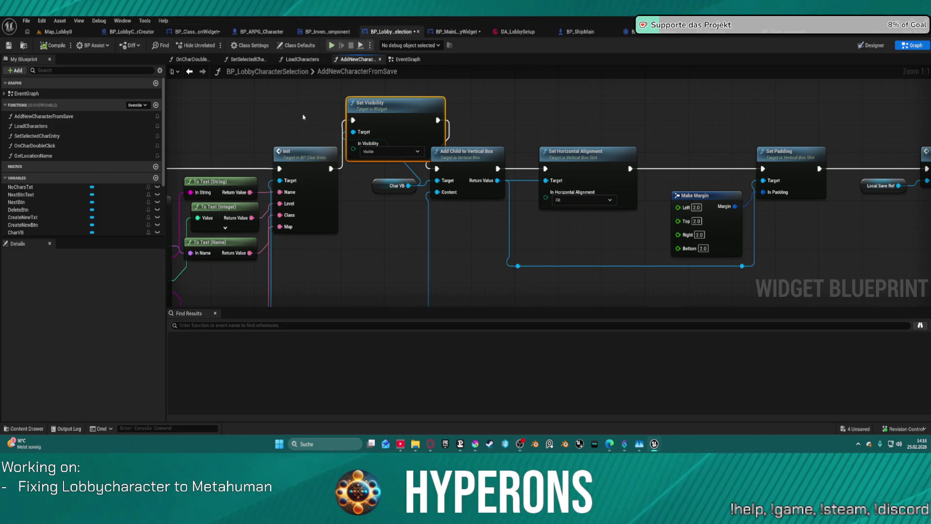
# - Recheck the character list and Settings in a new preview, then open BP_MainLobbyWidget's Designer
pyautogui.hotkey('alt', 'p')
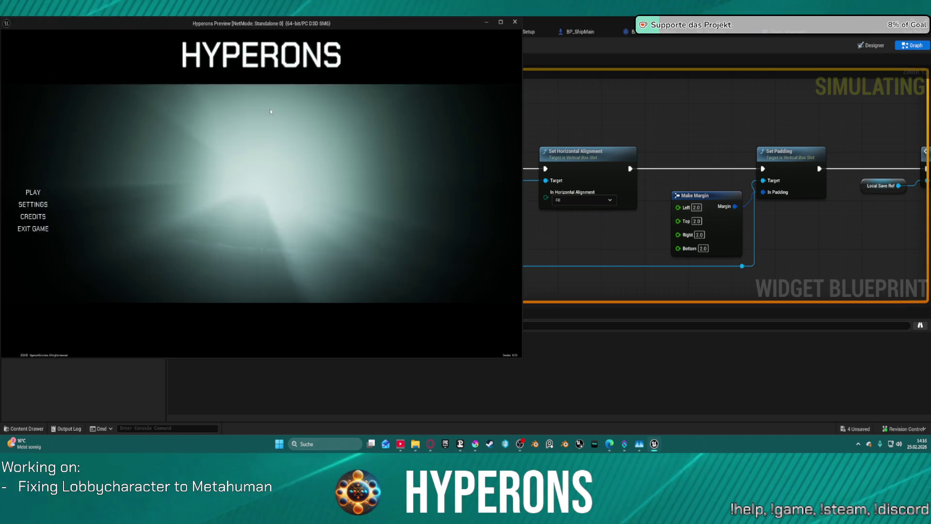
pyautogui.click(50, 192)
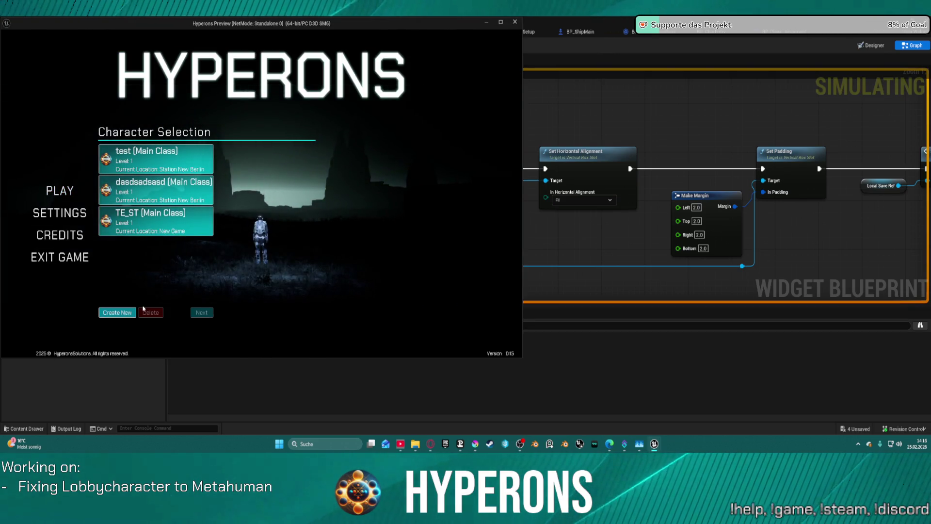
pyautogui.click(68, 215)
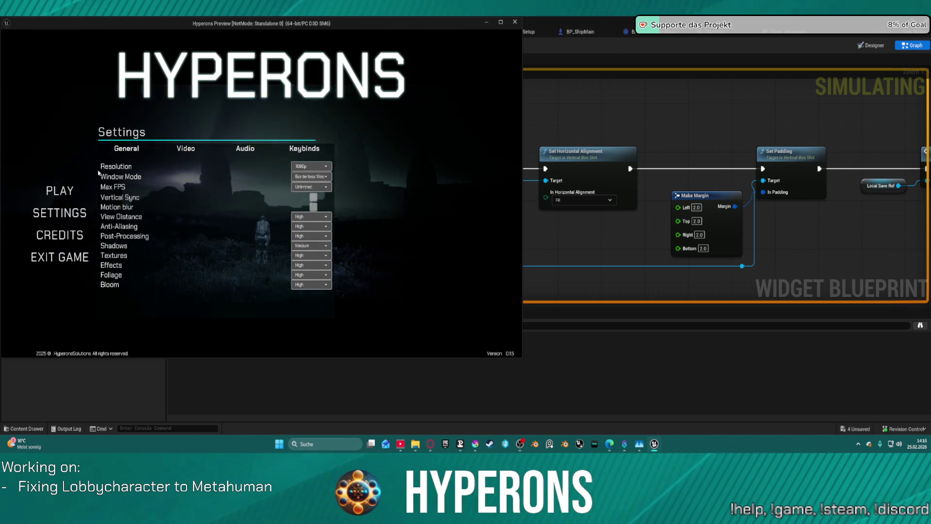
pyautogui.click(66, 192)
pyautogui.press('Escape')
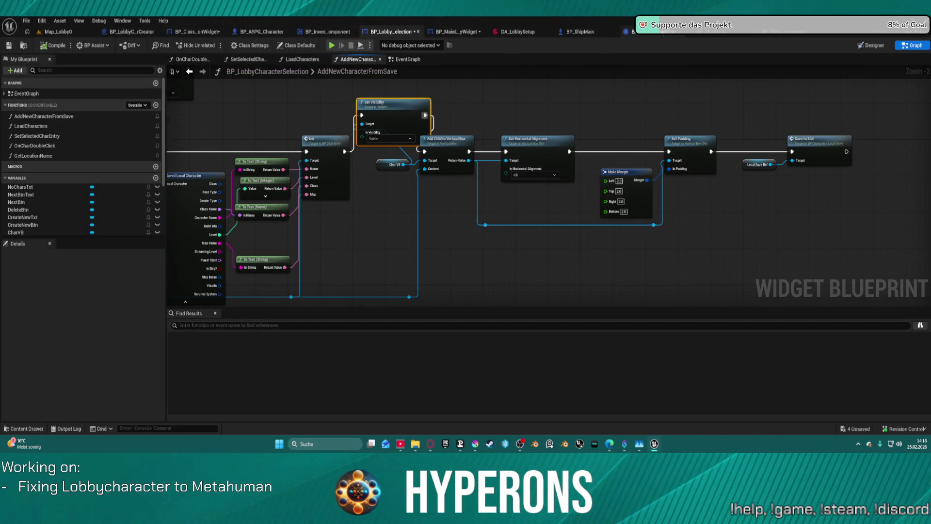
pyautogui.click(454, 32)
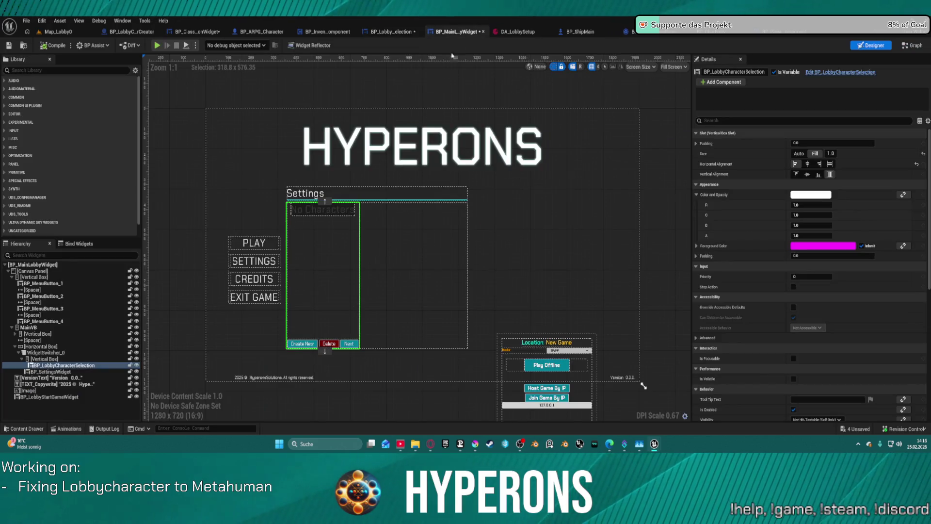
pyautogui.click(434, 197)
pyautogui.scroll(4, 445, 194)
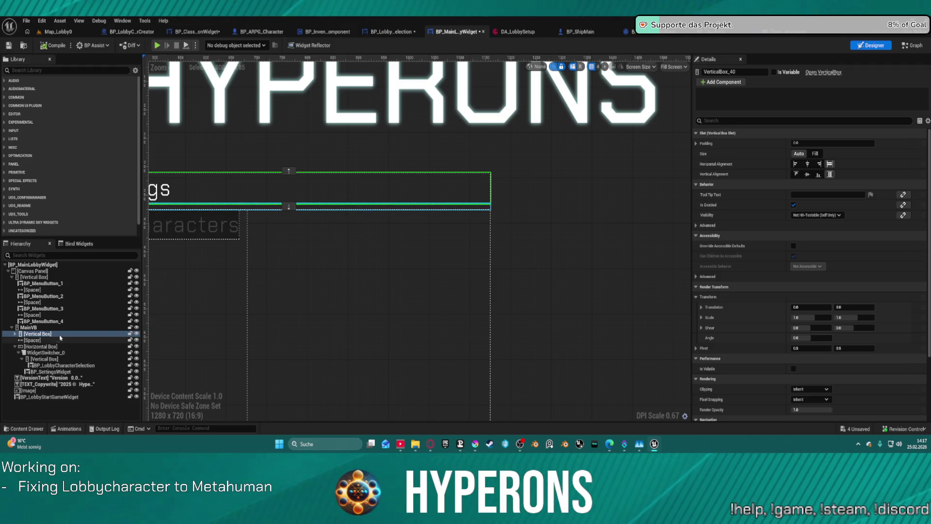
pyautogui.moveTo(167, 205); pyautogui.dragTo(398, 205)
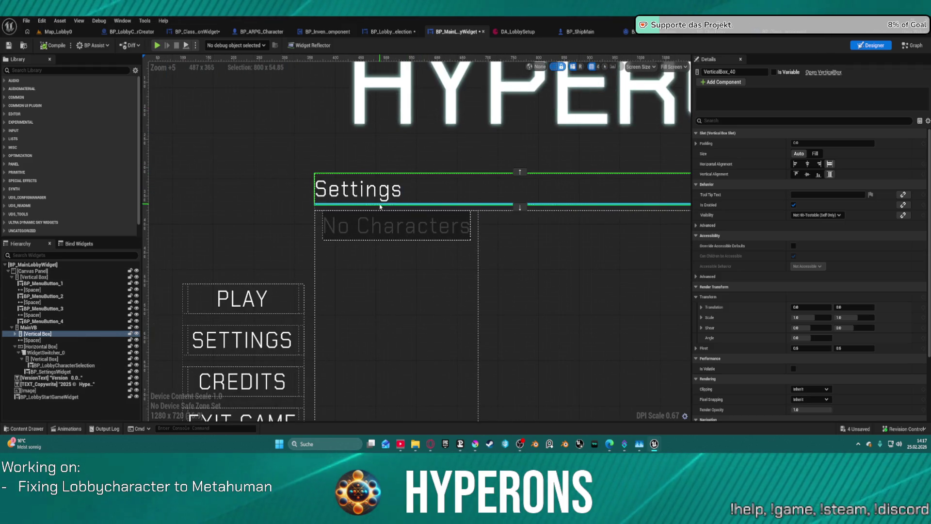
pyautogui.click(416, 196)
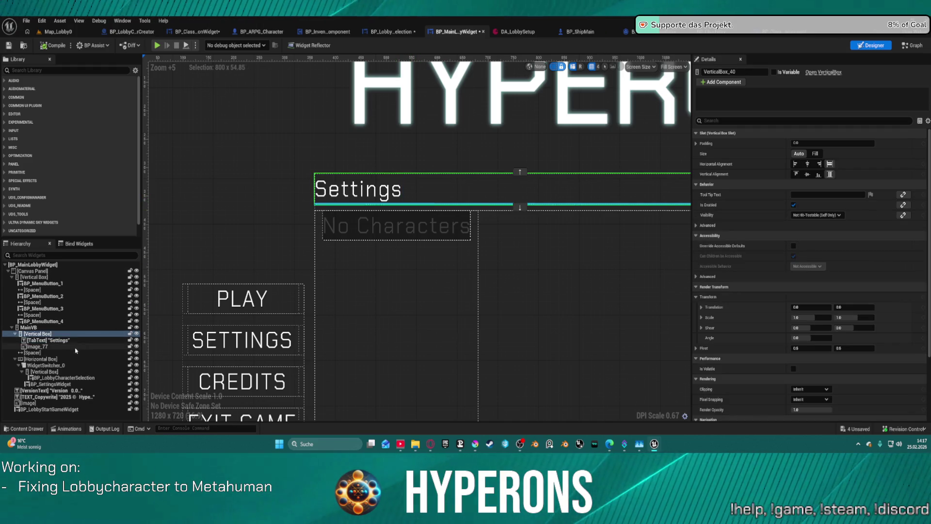
pyautogui.click(74, 347)
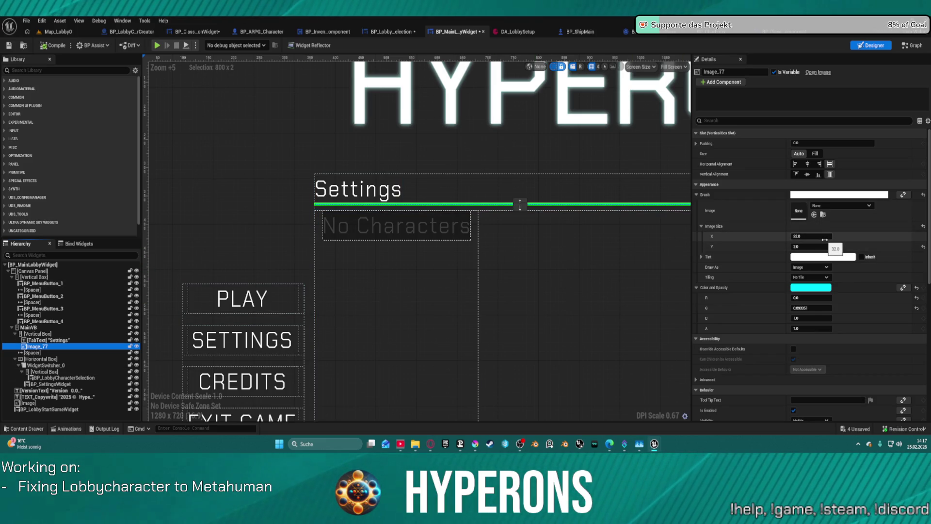
pyautogui.click(817, 165)
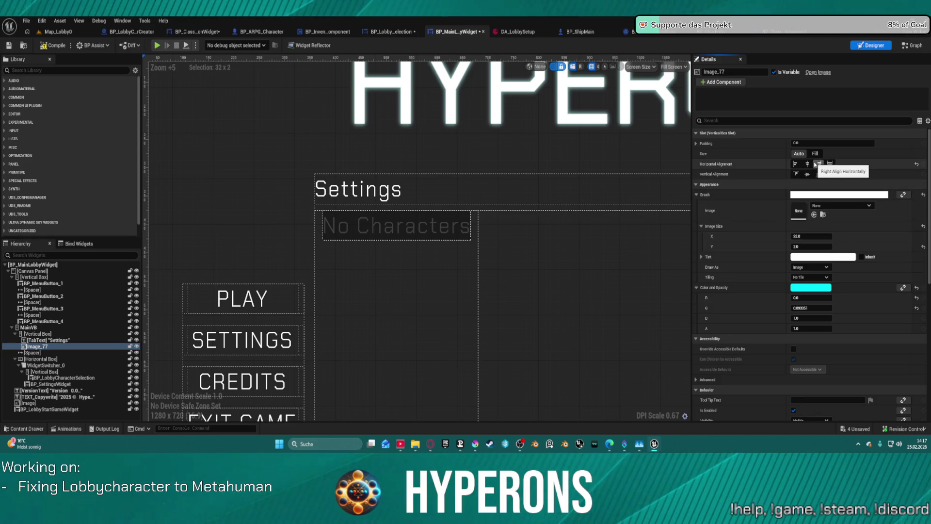
pyautogui.click(832, 164)
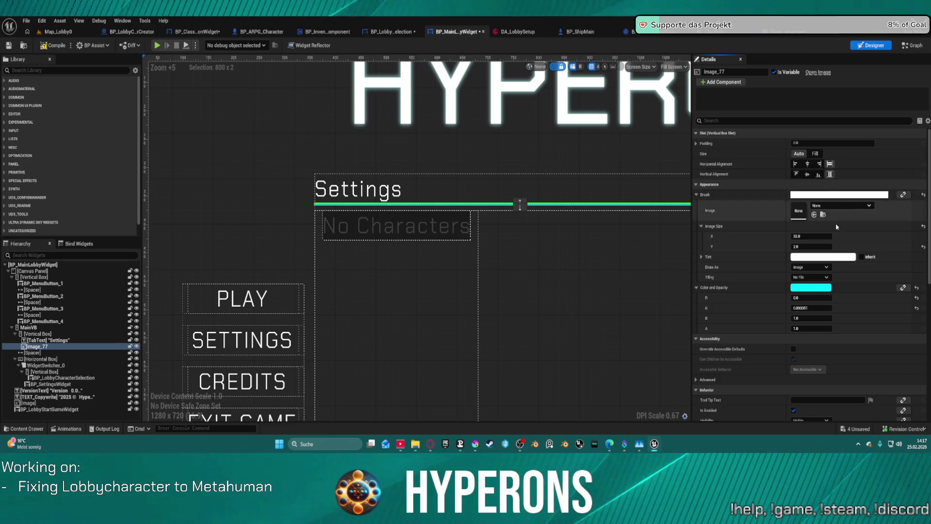
pyautogui.moveTo(812, 236)
pyautogui.mouseDown()
pyautogui.moveTo(798, 236)
pyautogui.moveTo(808, 237)
pyautogui.mouseUp()
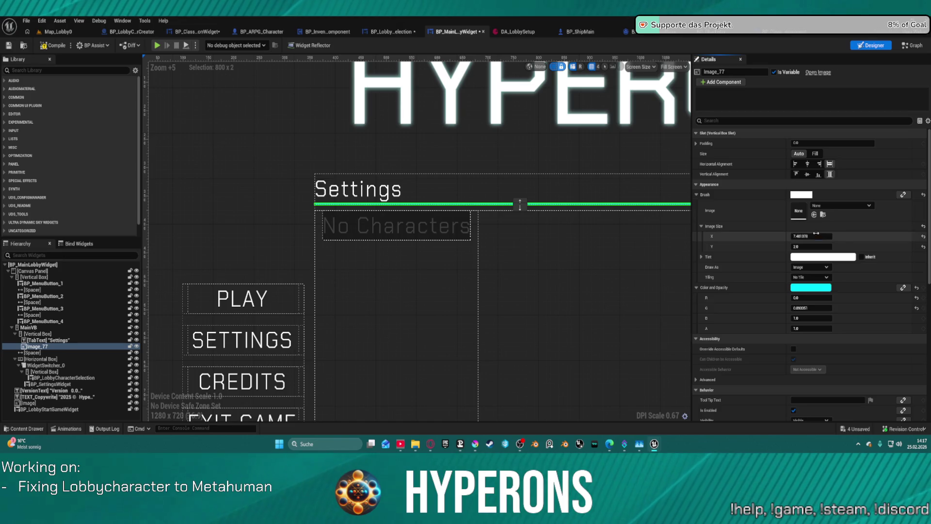
pyautogui.moveTo(637, 189); pyautogui.dragTo(384, 160)
pyautogui.click(561, 181)
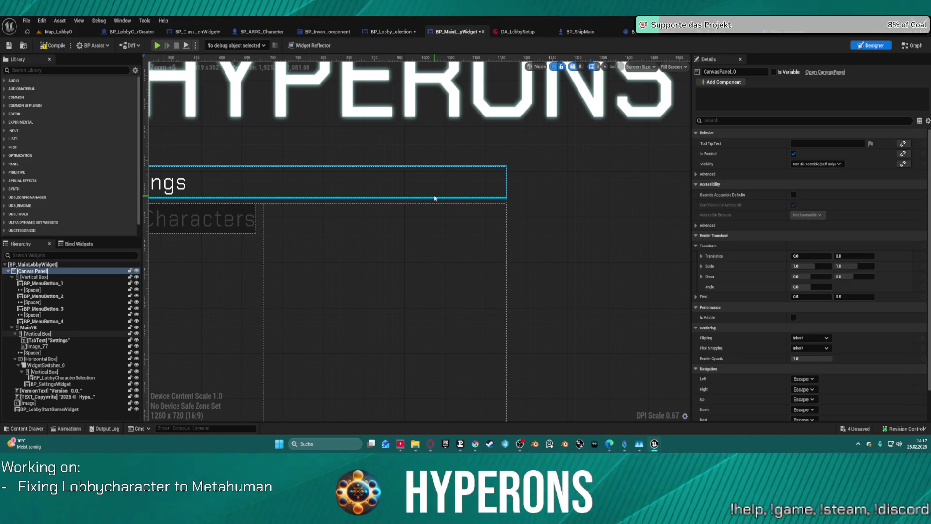
pyautogui.click(435, 199)
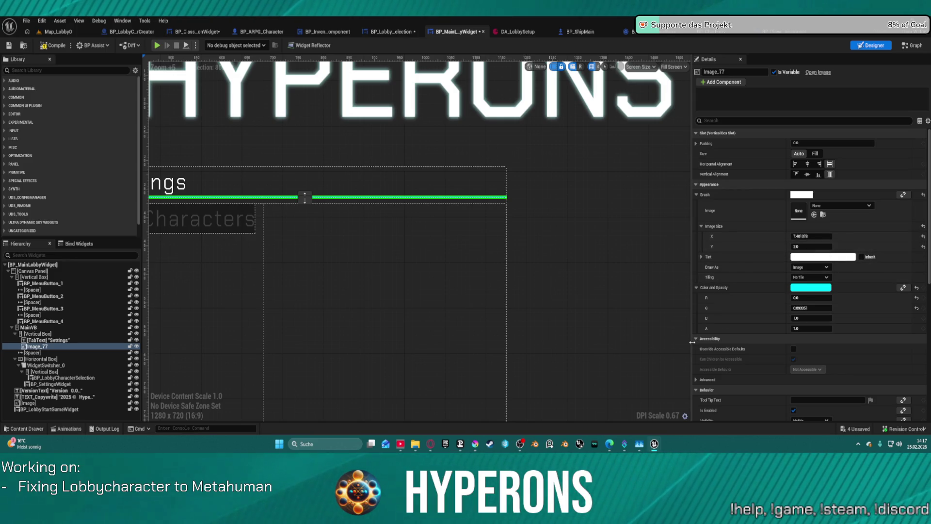
pyautogui.hotkey('ctrl', 'z')
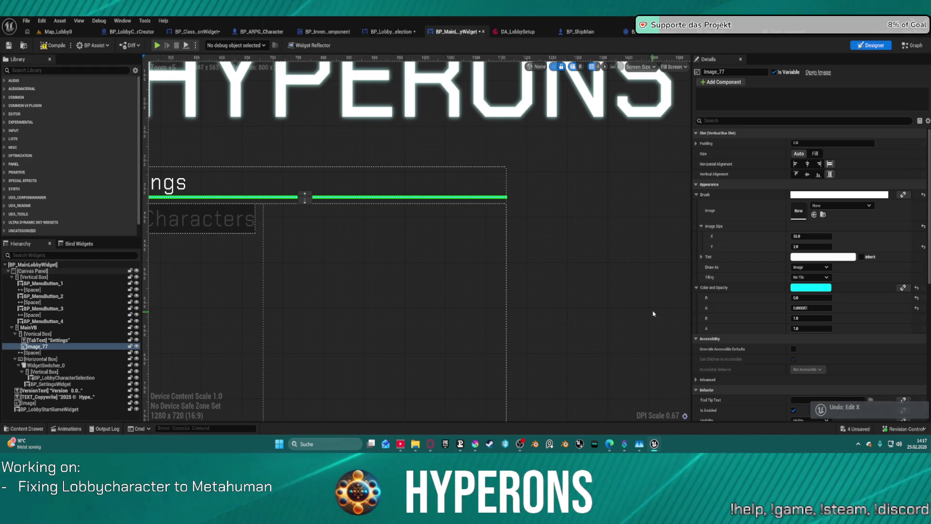
pyautogui.scroll(-1, 625, 213)
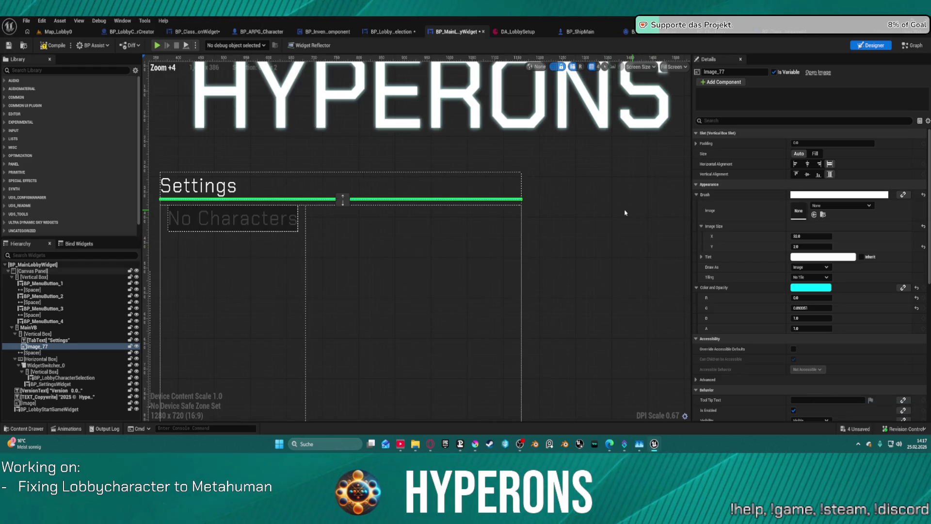
pyautogui.scroll(1, 427, 144)
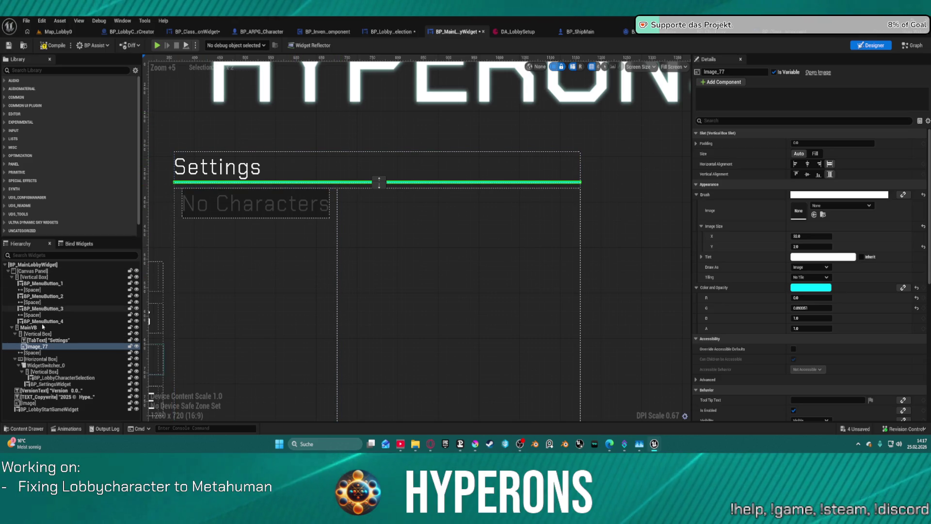
pyautogui.rightClick(30, 347)
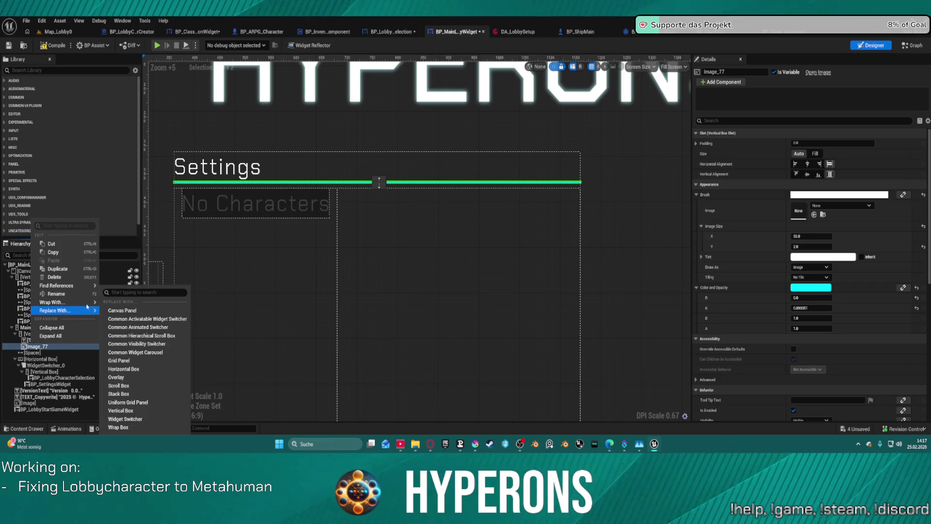
# - Wrap the Image_77 divider in a Horizontal Box and set its Size to Fill
pyautogui.moveTo(88, 301)
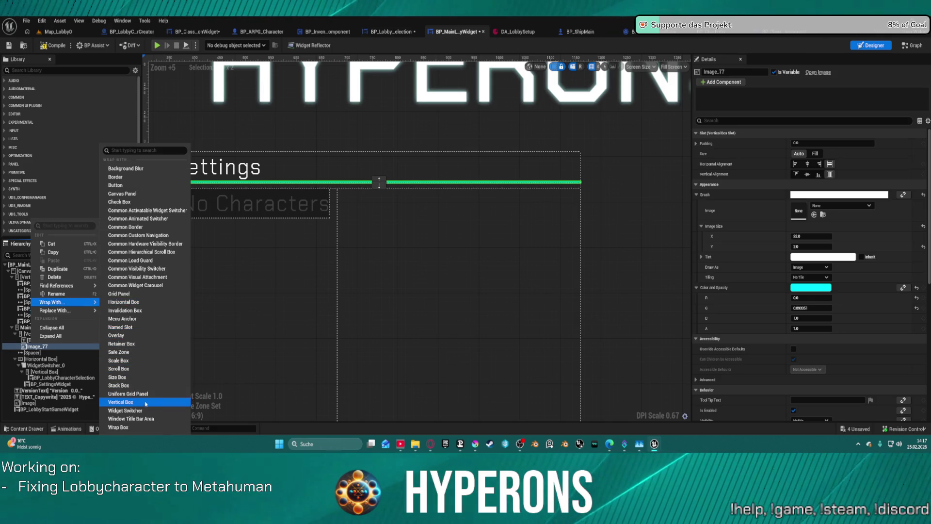
pyautogui.click(141, 302)
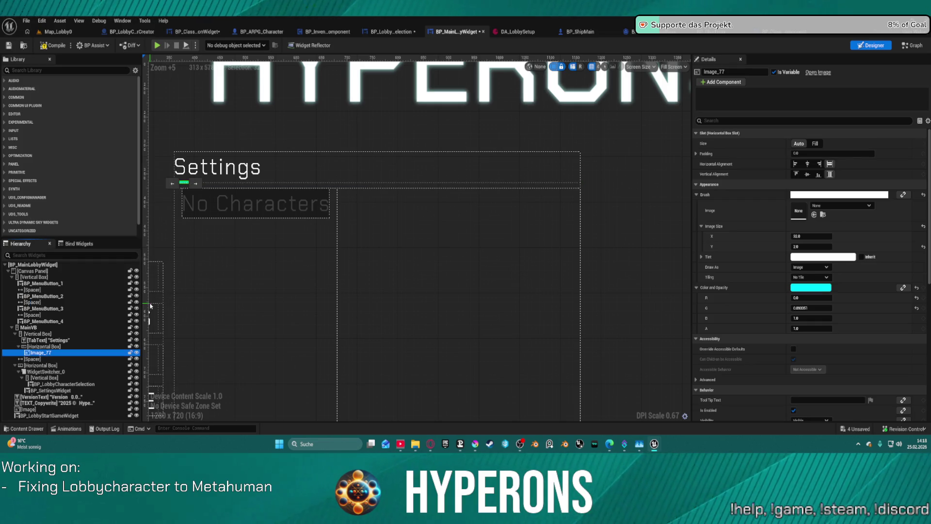
pyautogui.click(815, 144)
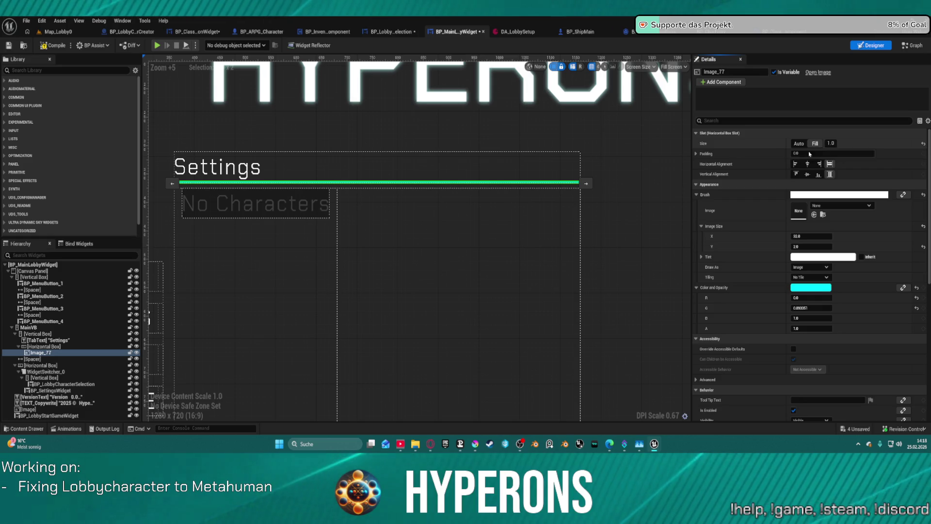
# - Paste a Spacer into the divider's horizontal box and set its Size Y to 1.0
pyautogui.rightClick(41, 353)
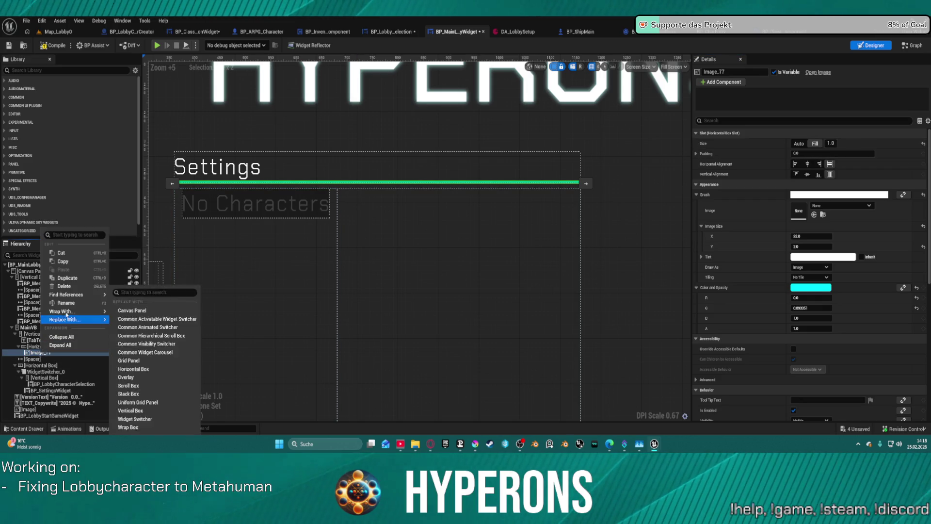
pyautogui.moveTo(83, 295)
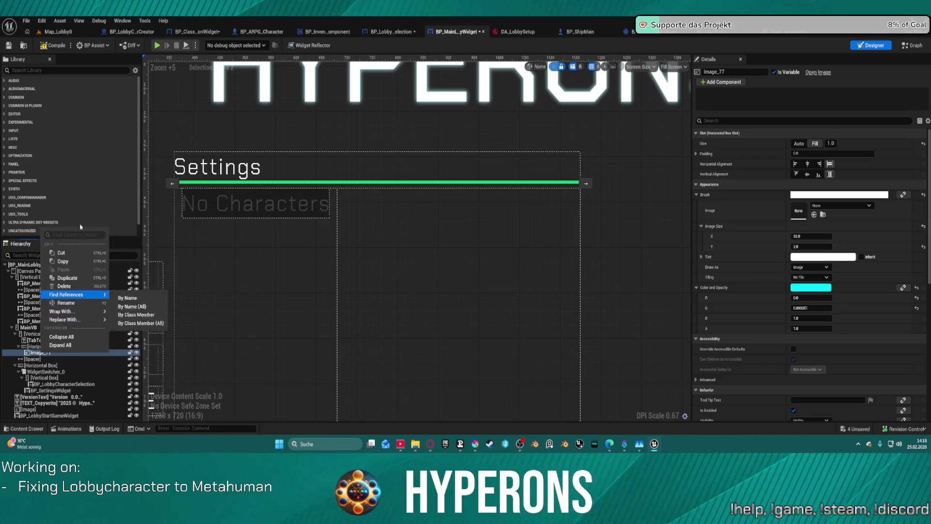
pyautogui.click(34, 357)
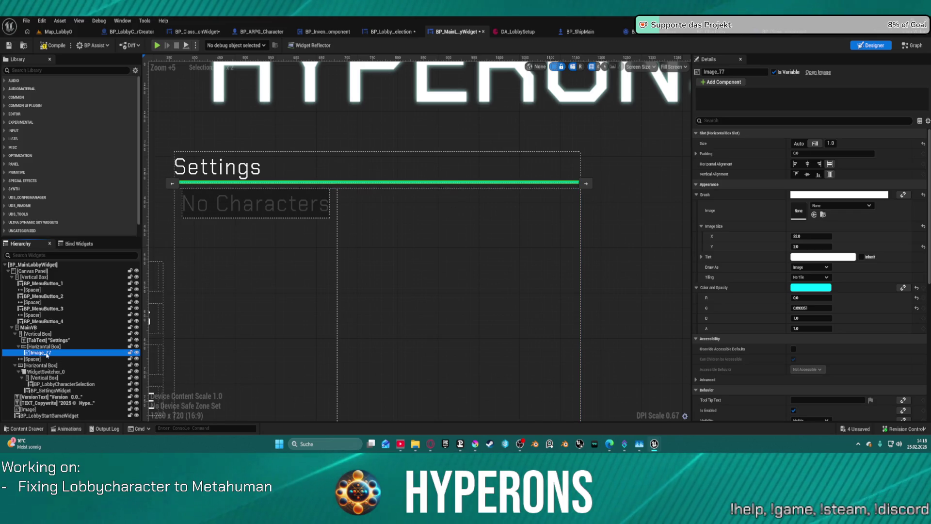
pyautogui.click(39, 359)
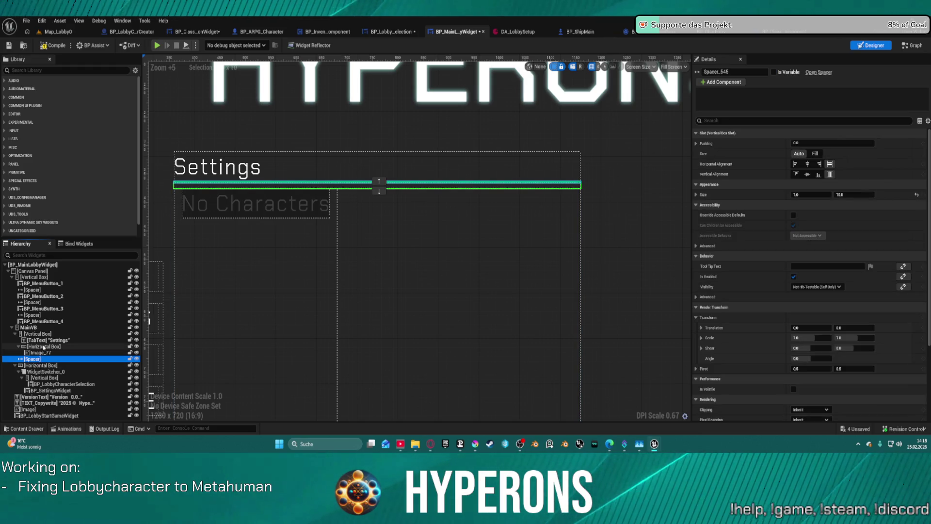
pyautogui.click(53, 347)
pyautogui.hotkey('ctrl', 'v')
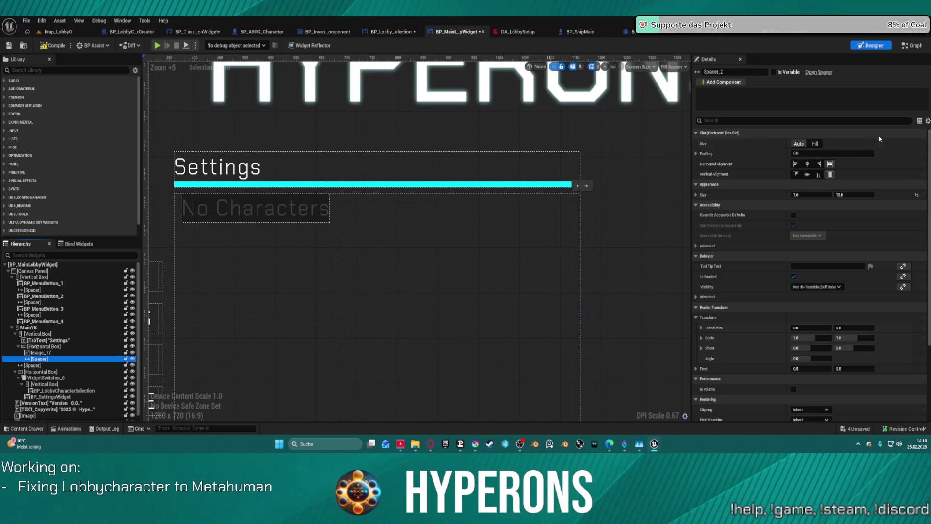
pyautogui.click(855, 195)
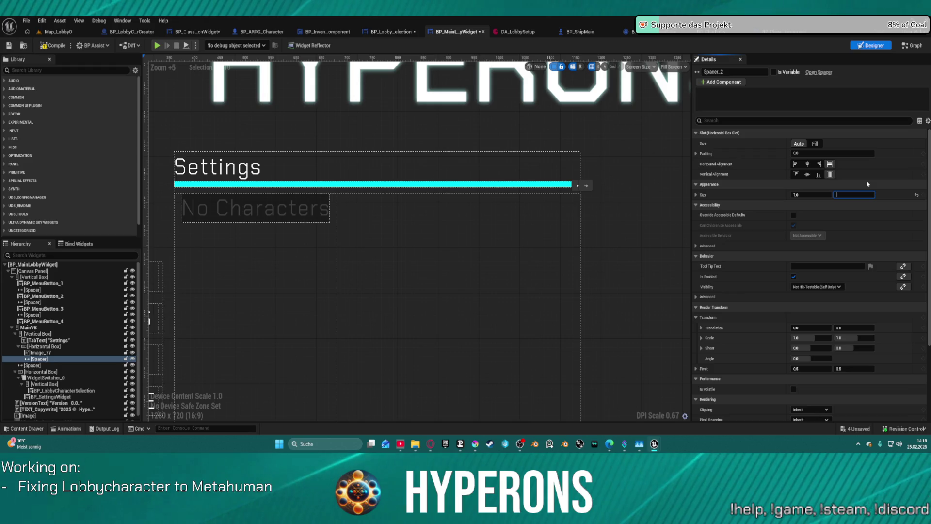
pyautogui.press('Return')
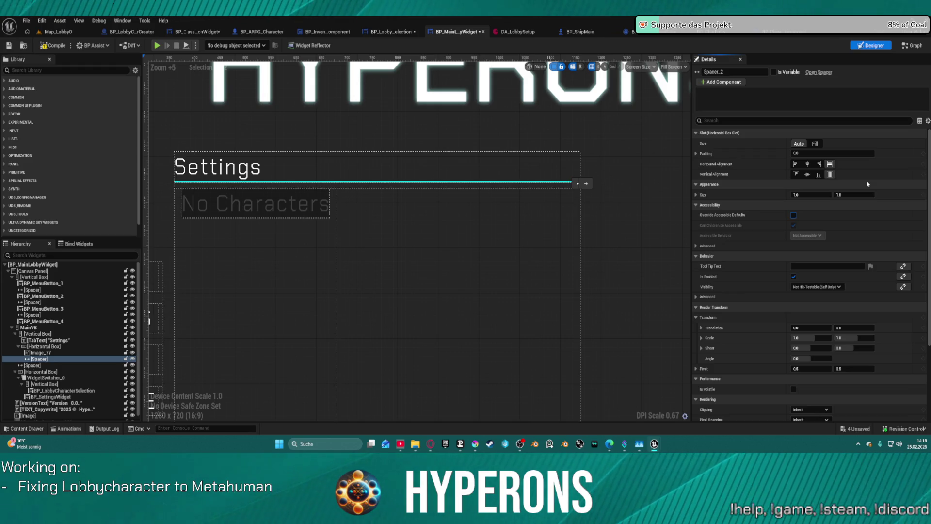
# - Set Spacer_2's Size X to 80, then 400, and finally 300
pyautogui.click(818, 195)
pyautogui.write('30')
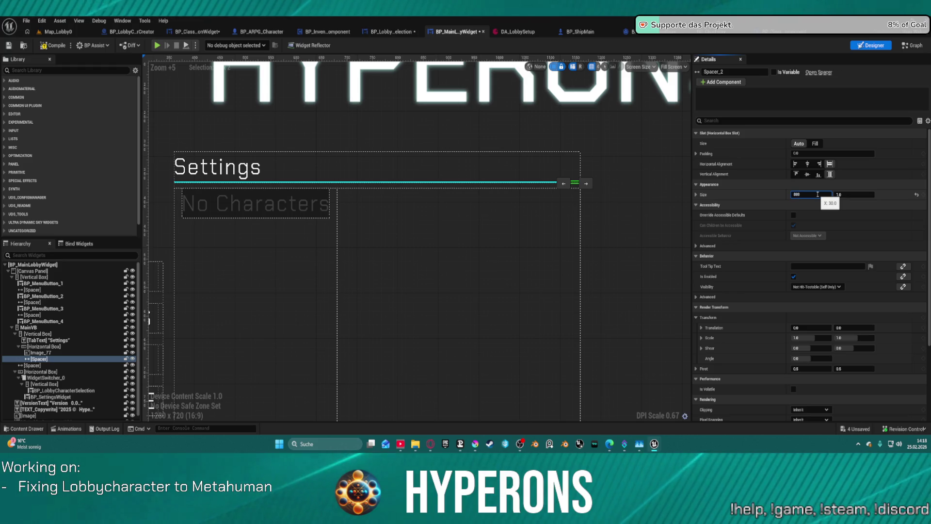
pyautogui.write('400')
pyautogui.press('Return')
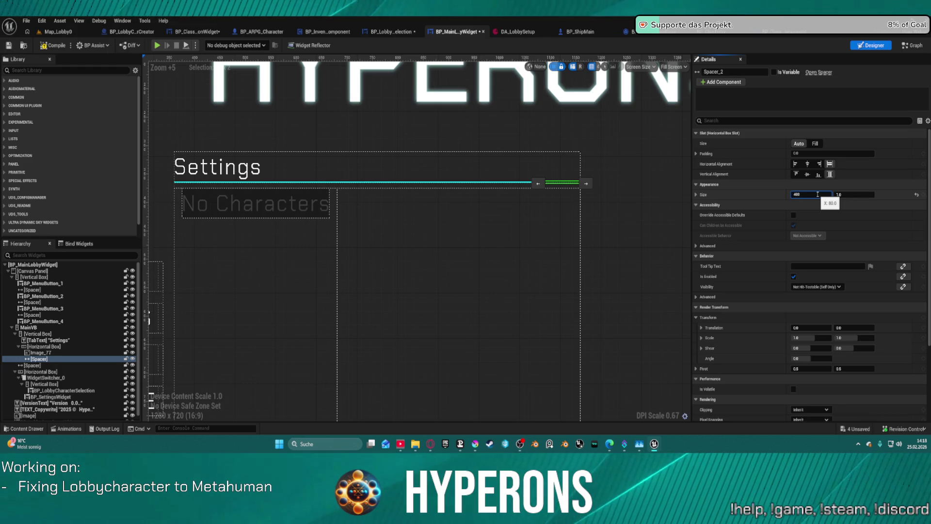
pyautogui.press('Return')
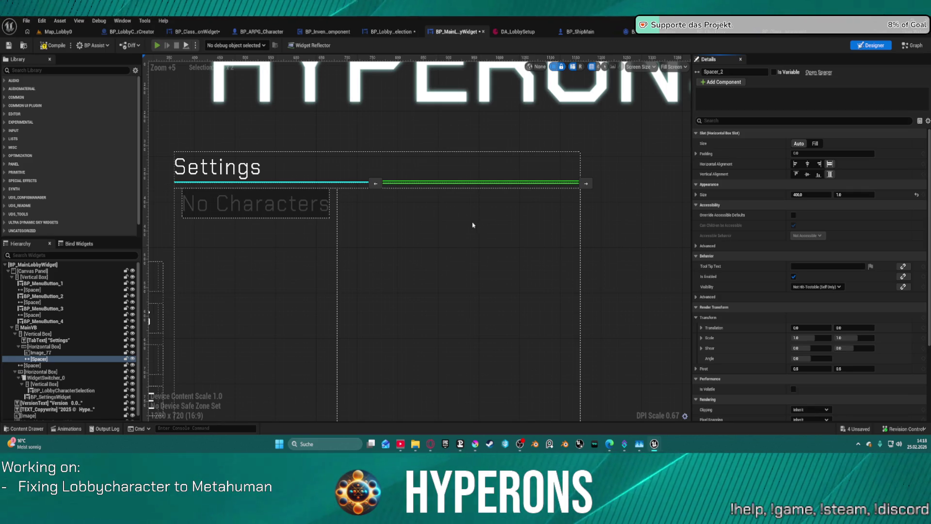
pyautogui.hotkey('alt', 'p')
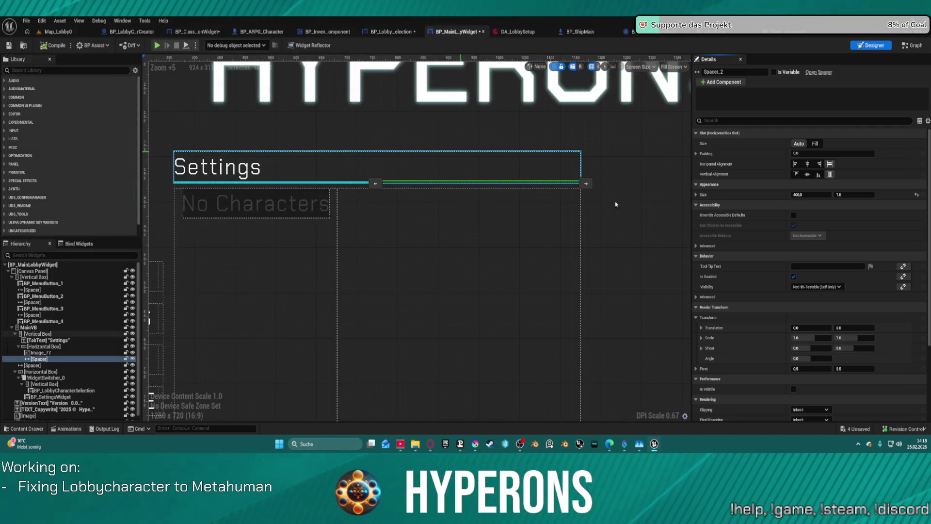
pyautogui.click(811, 194)
pyautogui.write('300')
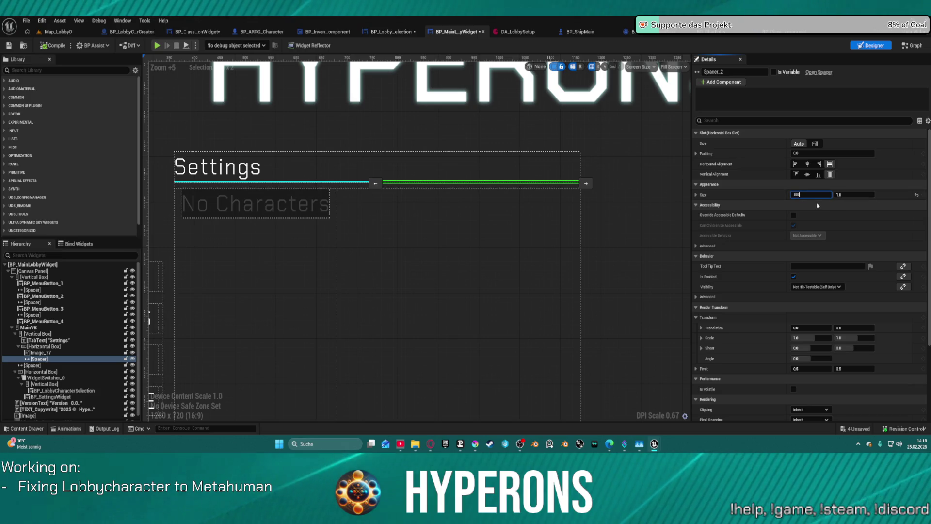
pyautogui.press('Return')
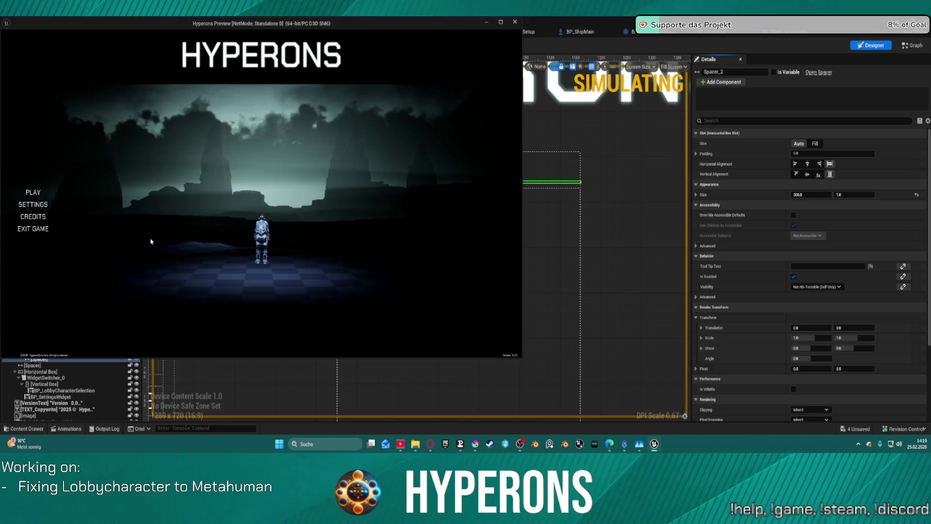
# - Switch between character selection and Settings in the game preview, then pick the TE_ST character
pyautogui.click(62, 194)
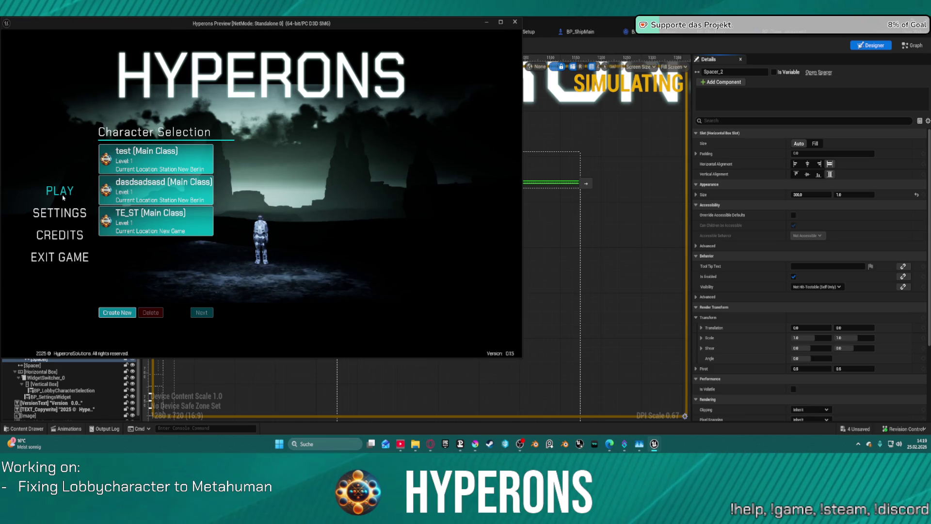
pyautogui.click(74, 209)
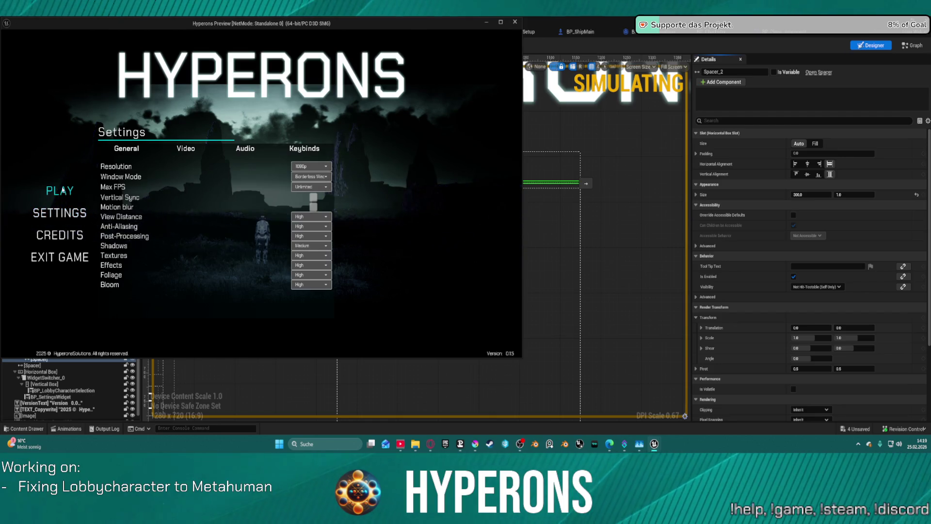
pyautogui.click(62, 190)
pyautogui.click(62, 213)
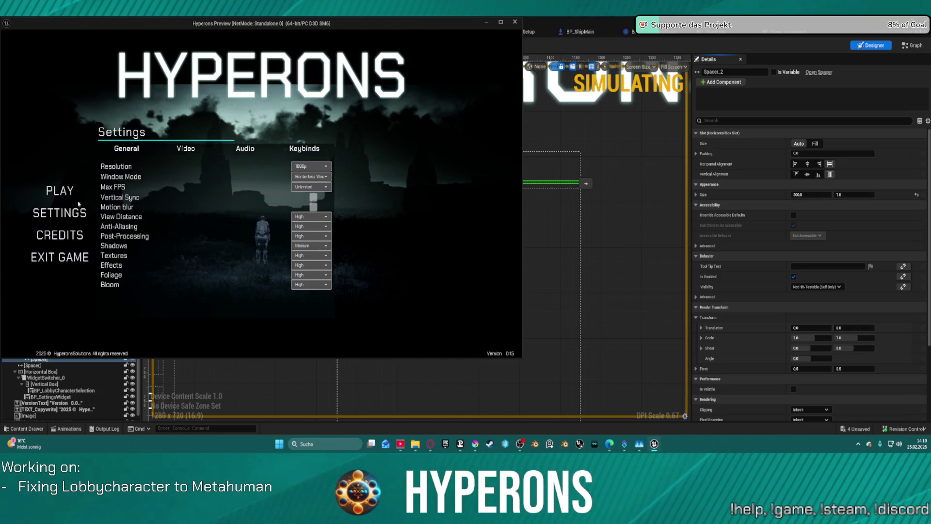
pyautogui.click(61, 191)
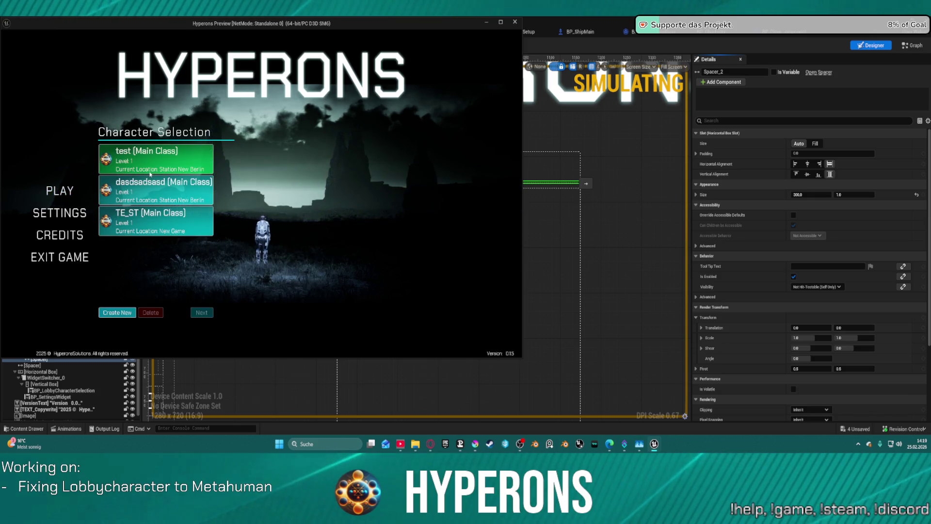
pyautogui.click(59, 213)
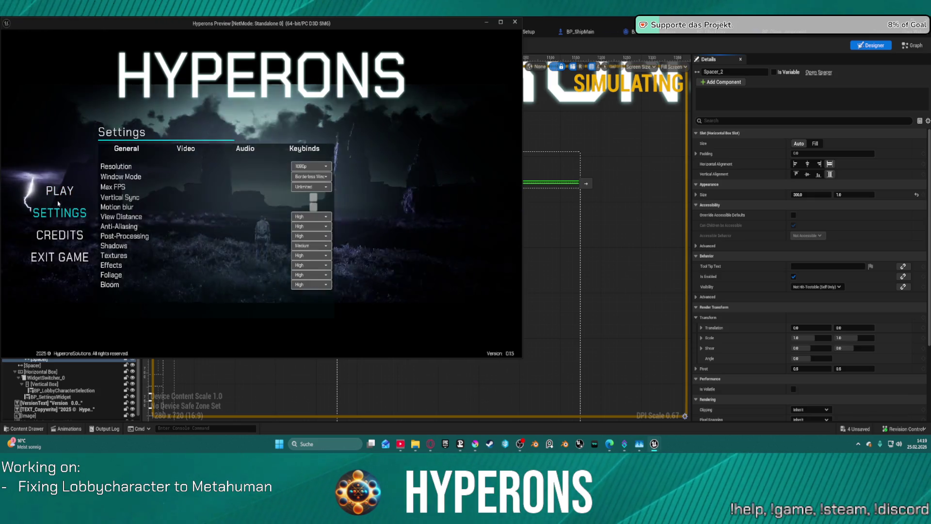
pyautogui.click(54, 190)
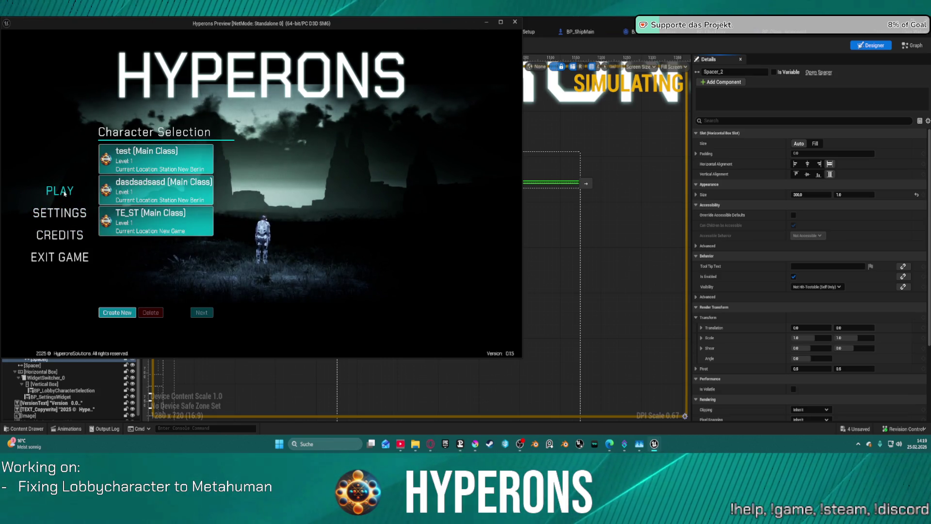
pyautogui.click(140, 218)
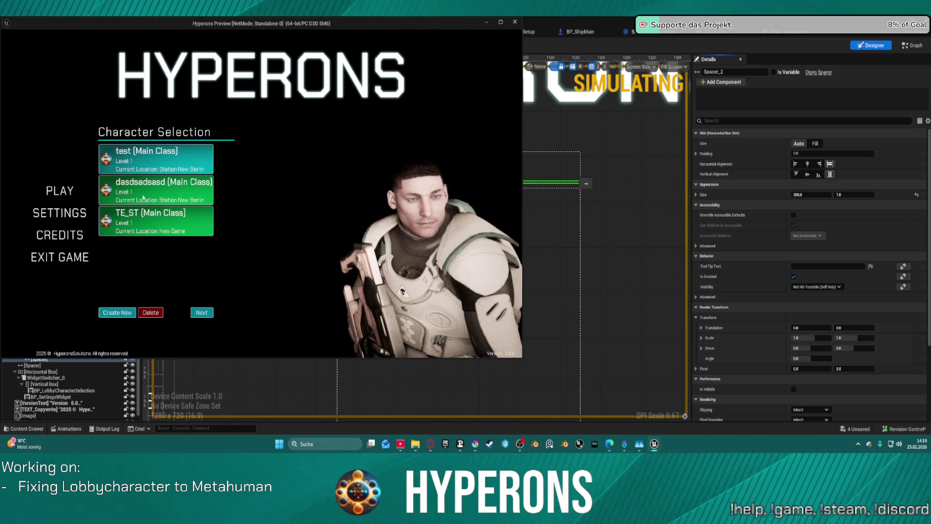
# - Create a new test character named 'addaad' in the game preview
pyautogui.click(117, 315)
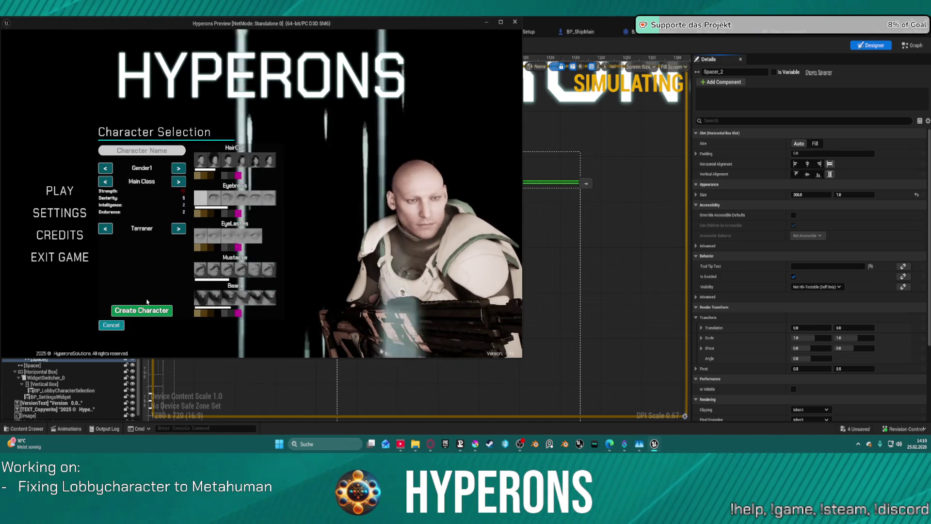
pyautogui.click(142, 146)
pyautogui.write('addaad')
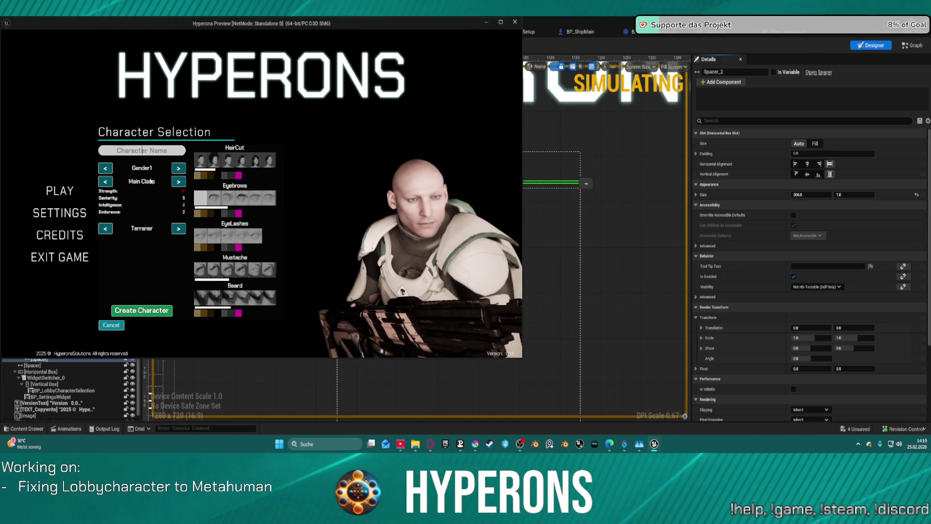
pyautogui.click(141, 311)
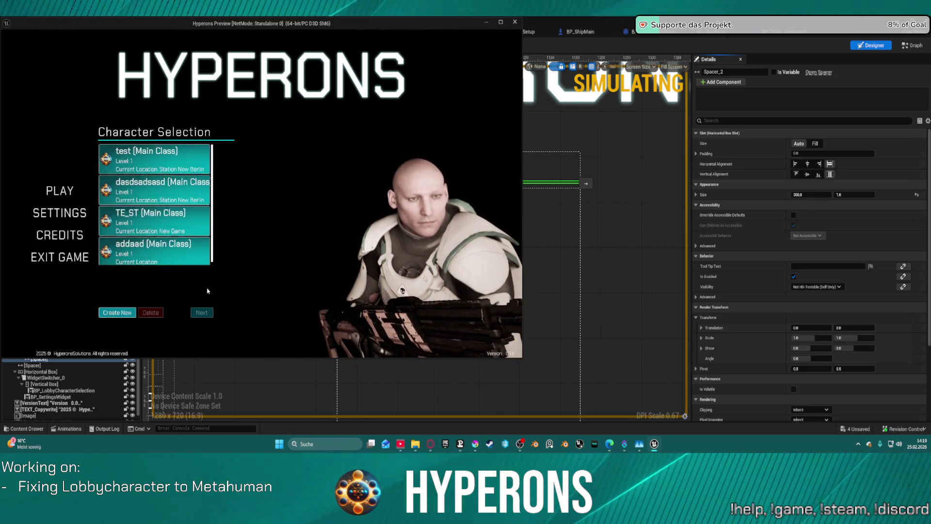
# - Preview TE_ST, delete the addaad character, select dasdsadsasd, and close the preview
pyautogui.click(194, 218)
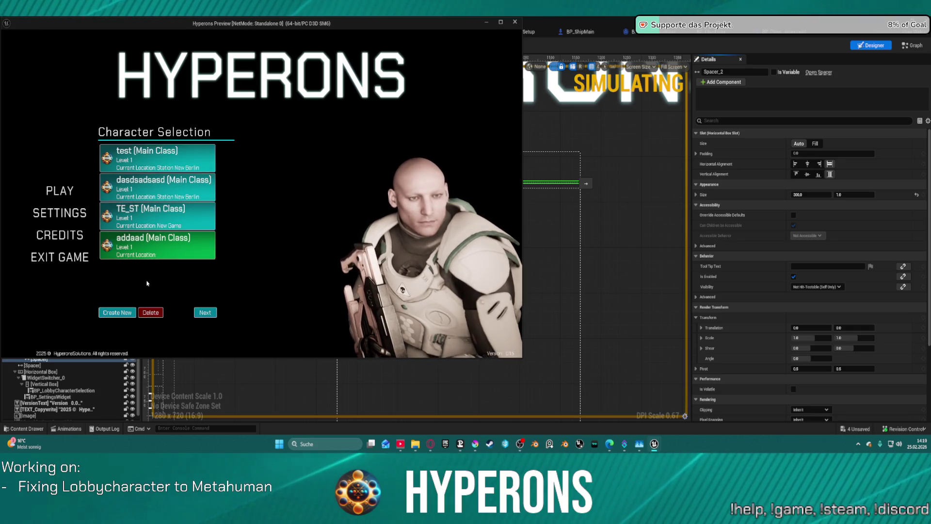
pyautogui.click(117, 312)
pyautogui.write('twtw')
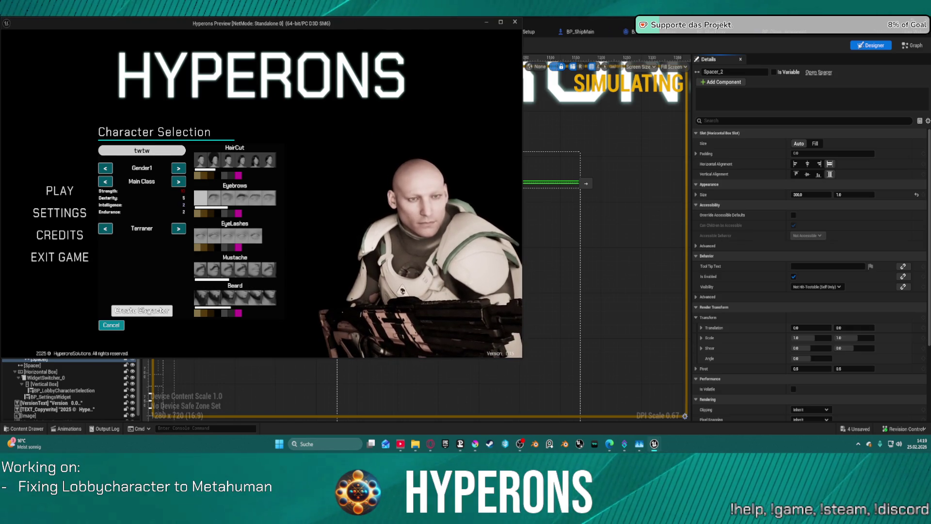
pyautogui.click(148, 311)
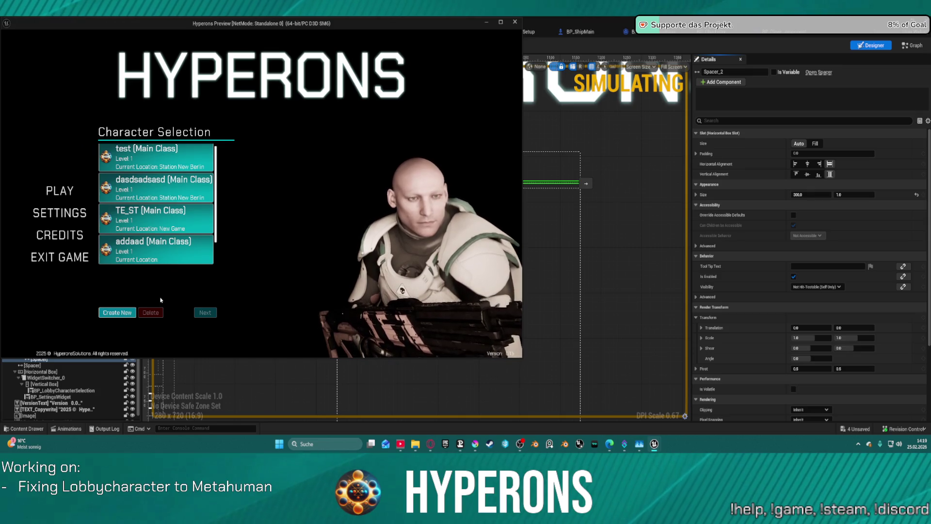
pyautogui.click(156, 243)
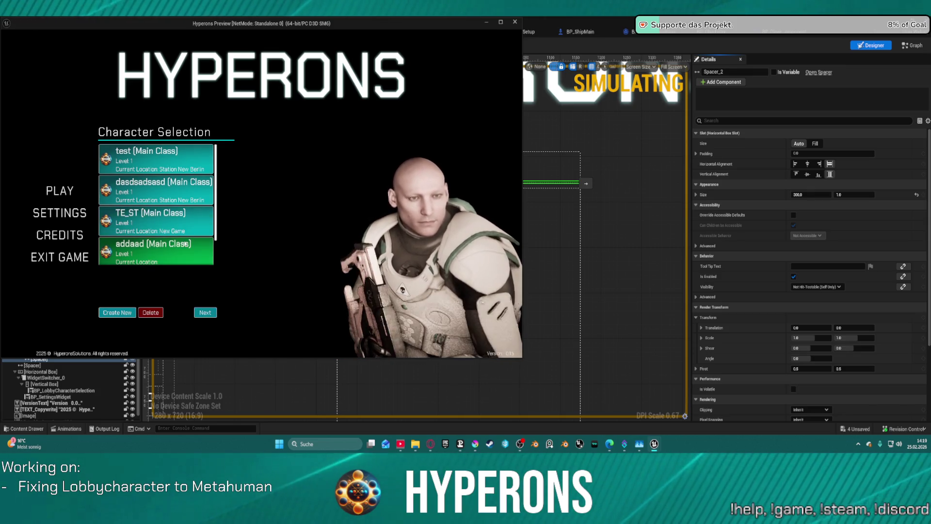
pyautogui.click(151, 312)
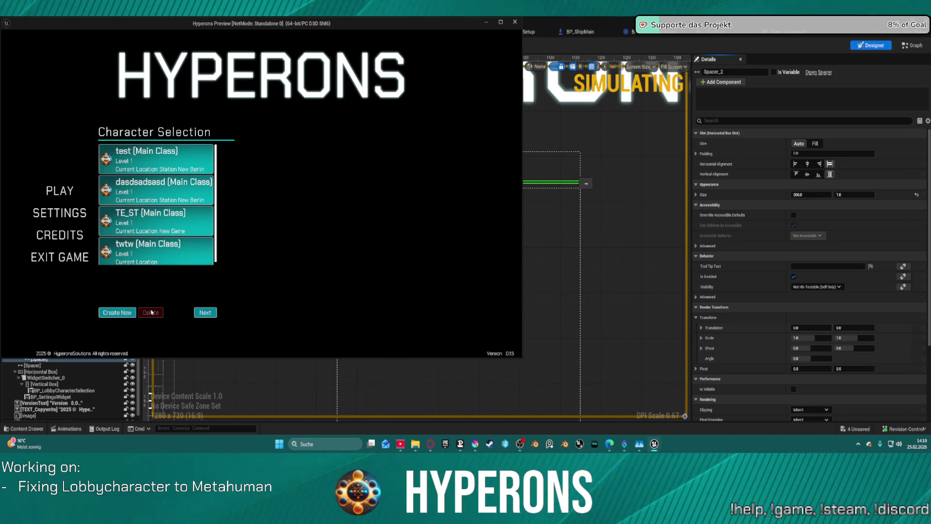
pyautogui.click(173, 199)
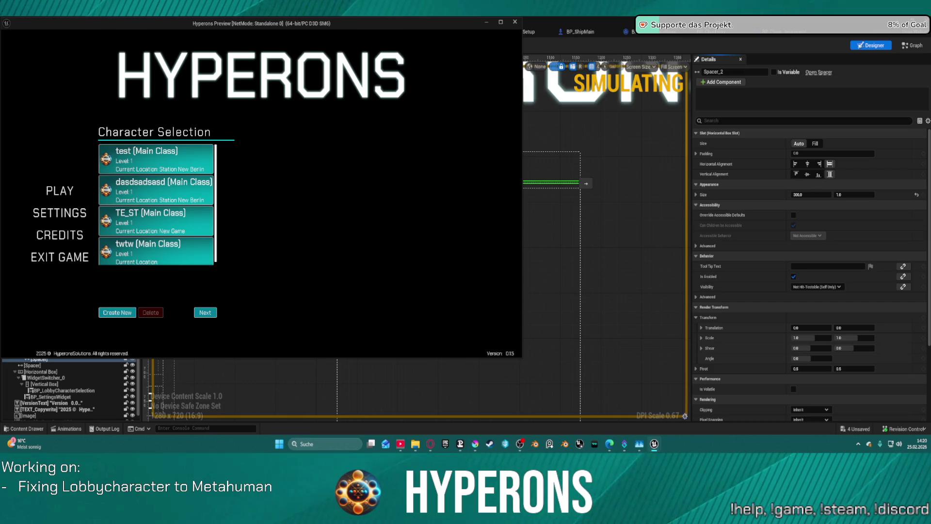
pyautogui.click(515, 24)
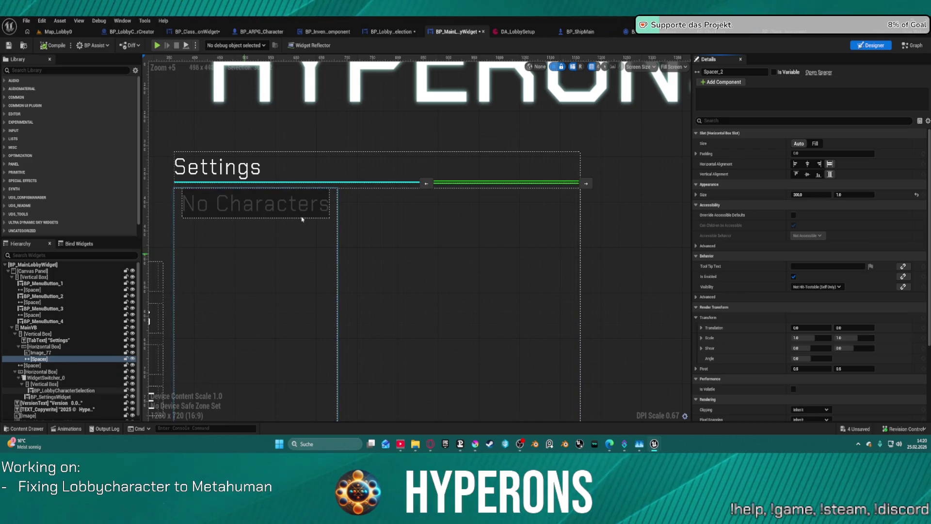
# - Open BP_LobbyCharacterSelection, look over its AddNewCharacterFromSave graph, and switch to its Designer layout
pyautogui.click(186, 237)
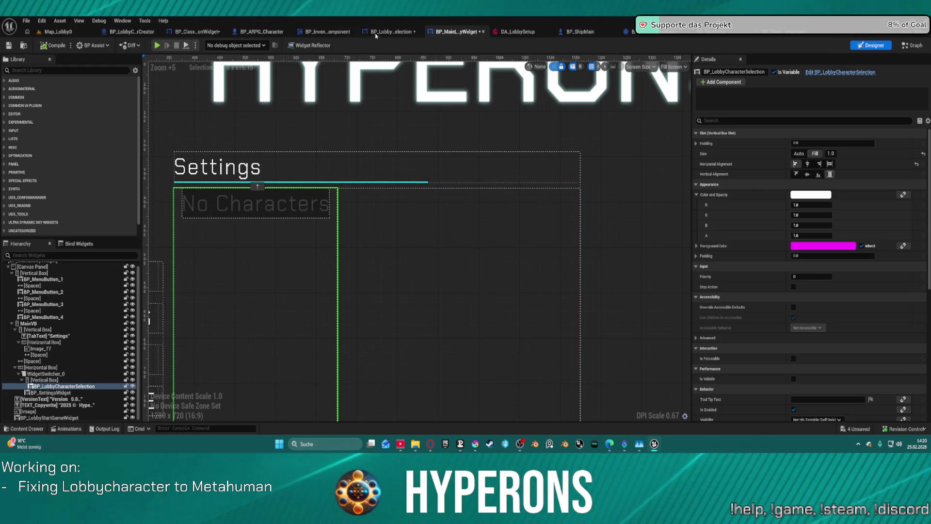
pyautogui.click(391, 31)
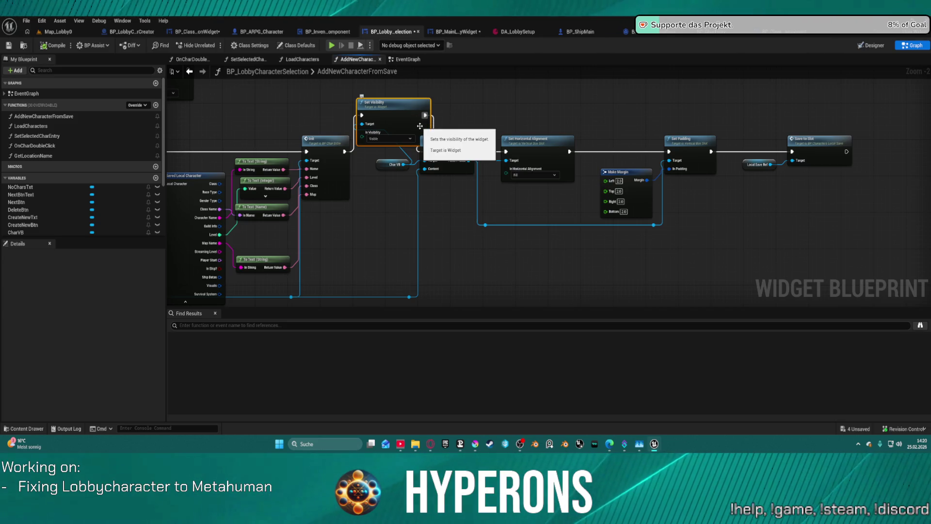
pyautogui.moveTo(421, 126)
pyautogui.mouseDown()
pyautogui.moveTo(484, 159)
pyautogui.moveTo(776, 164)
pyautogui.mouseUp()
pyautogui.moveTo(396, 180); pyautogui.dragTo(560, 183)
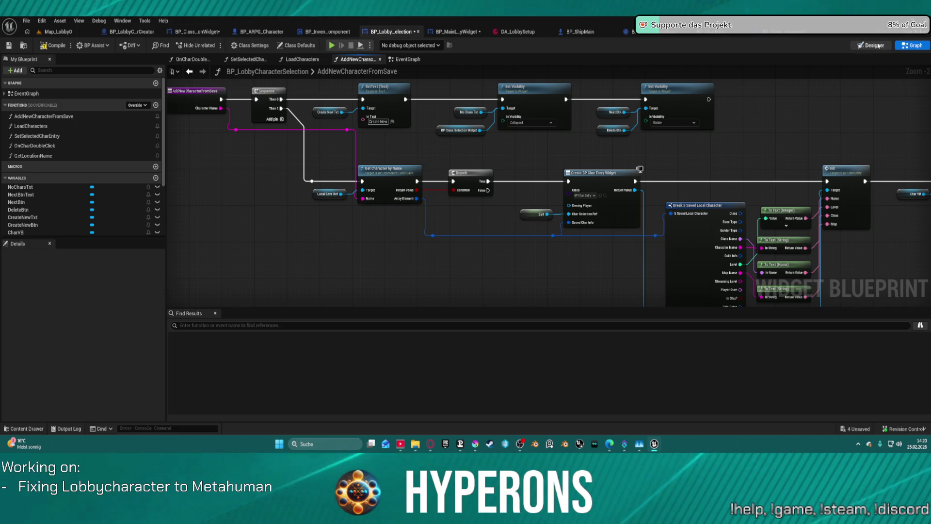
pyautogui.click(871, 45)
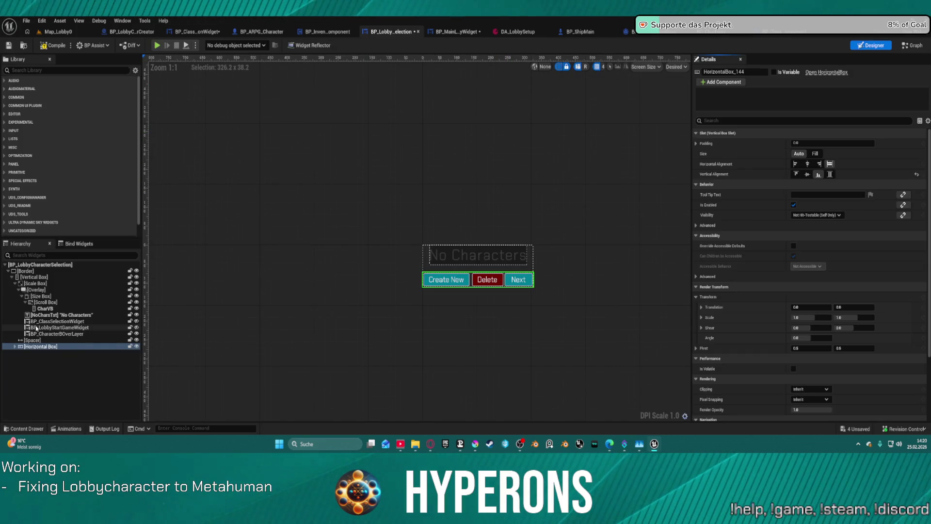
# - Select the Scroll Box around CharVB, uncheck Allow Overscroll, and edit its Scroll Animation Interpolation Speed field
pyautogui.click(46, 309)
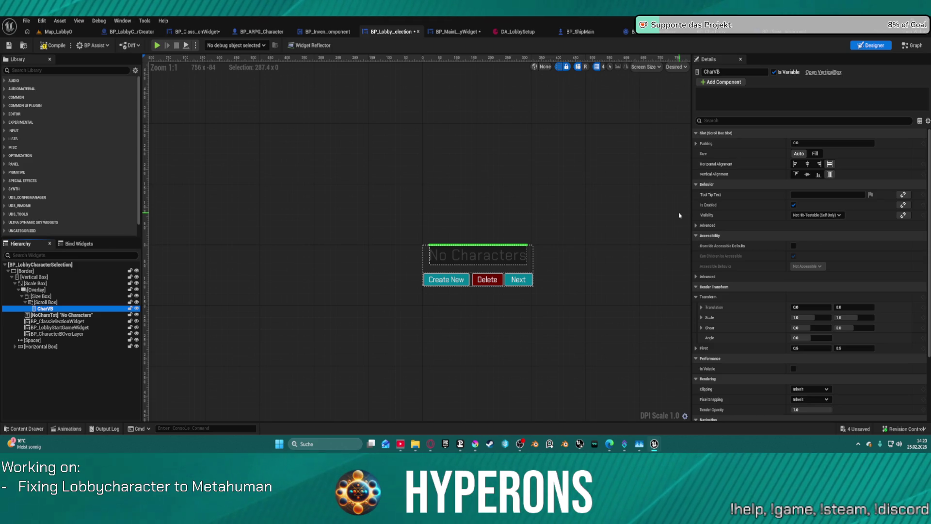
pyautogui.click(48, 302)
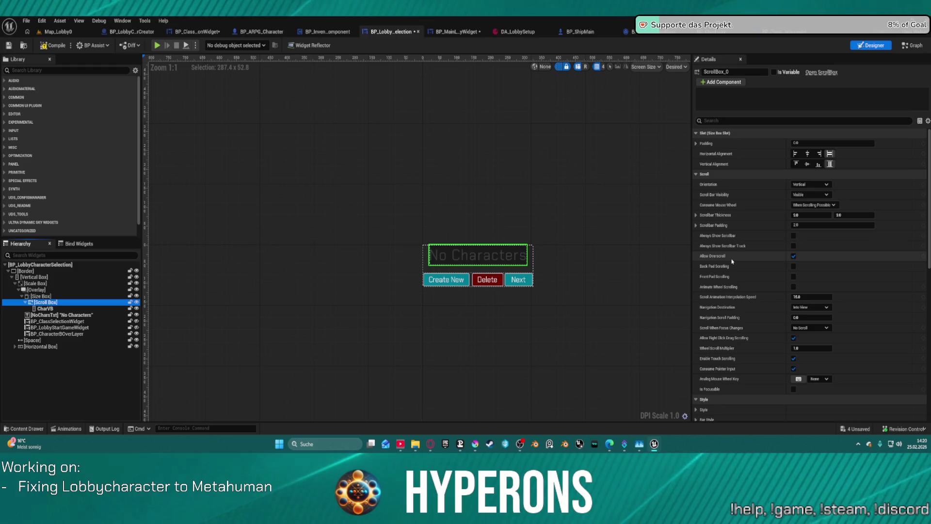
pyautogui.click(794, 256)
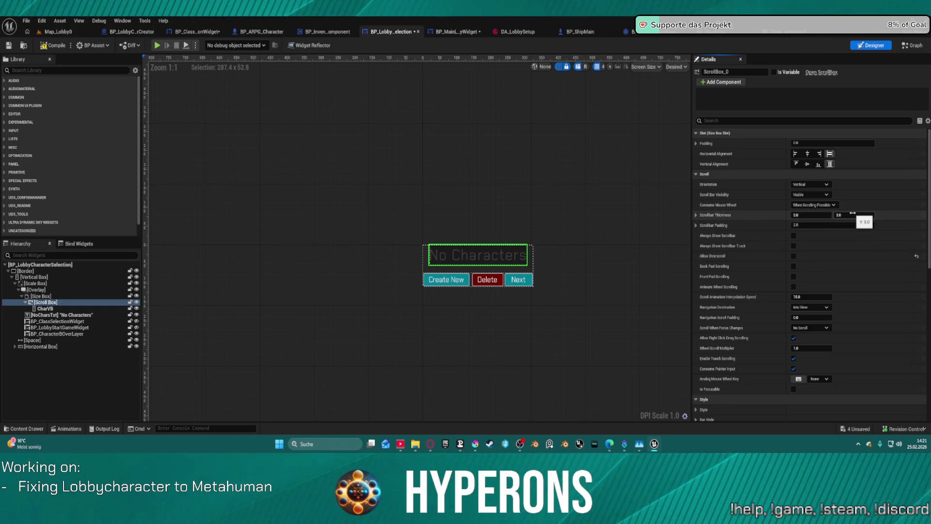
pyautogui.click(810, 297)
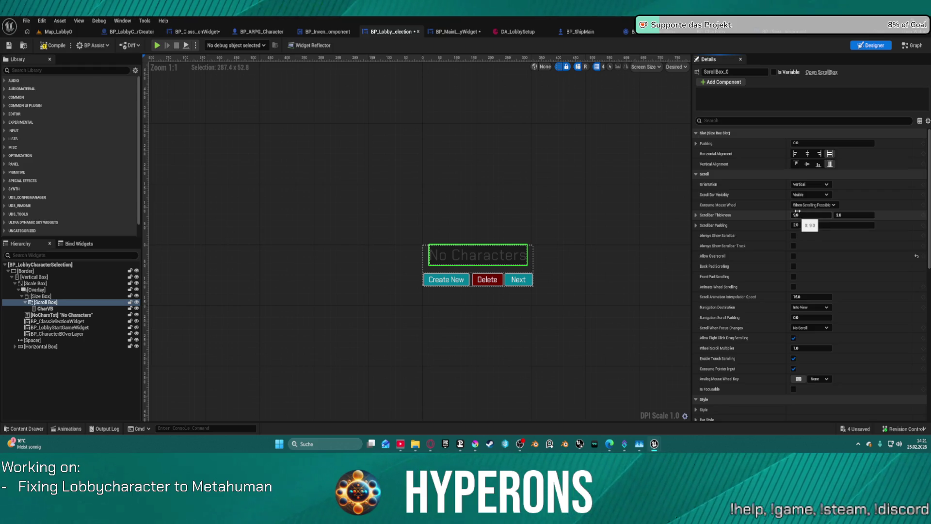
# - Keep Scroll Bar Visibility at Visible, check the Style and Bar Style settings, and play the preview
pyautogui.click(820, 196)
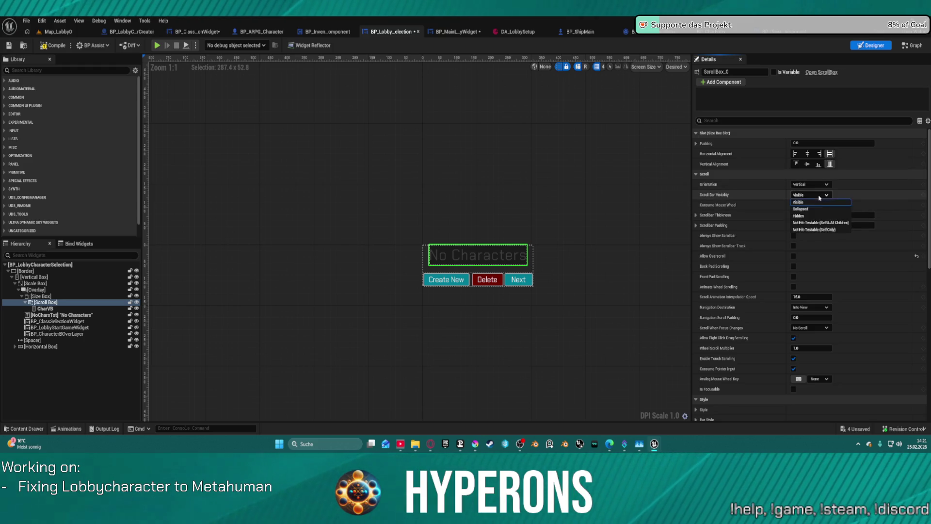
pyautogui.click(815, 202)
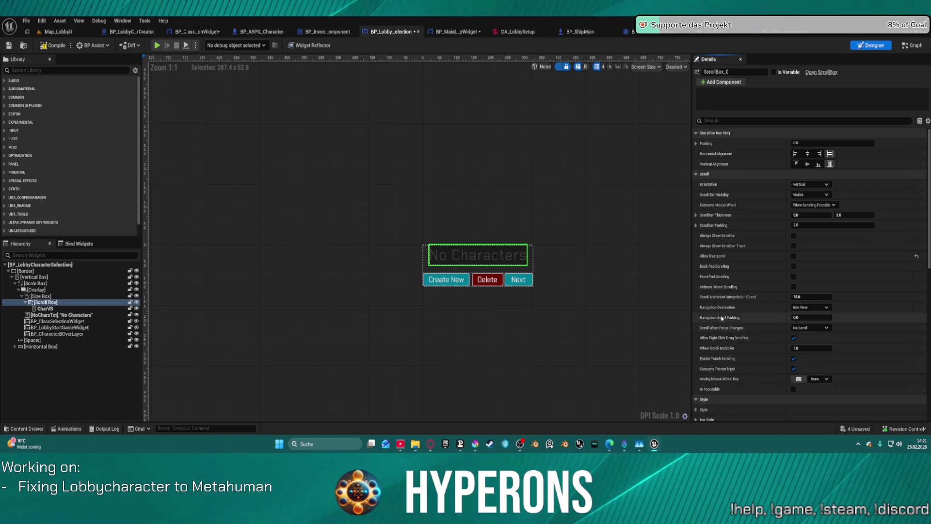
pyautogui.scroll(-3, 727, 351)
pyautogui.click(697, 338)
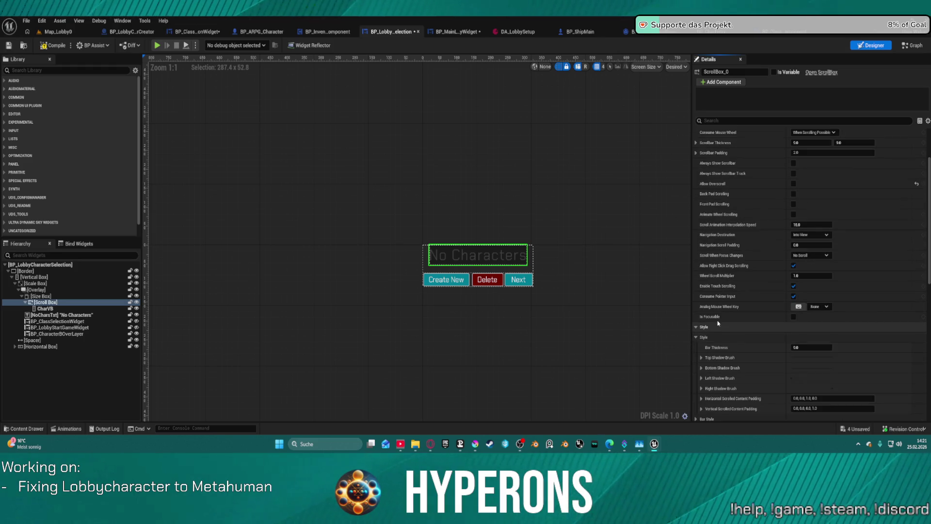
pyautogui.scroll(-2, 698, 359)
pyautogui.click(698, 370)
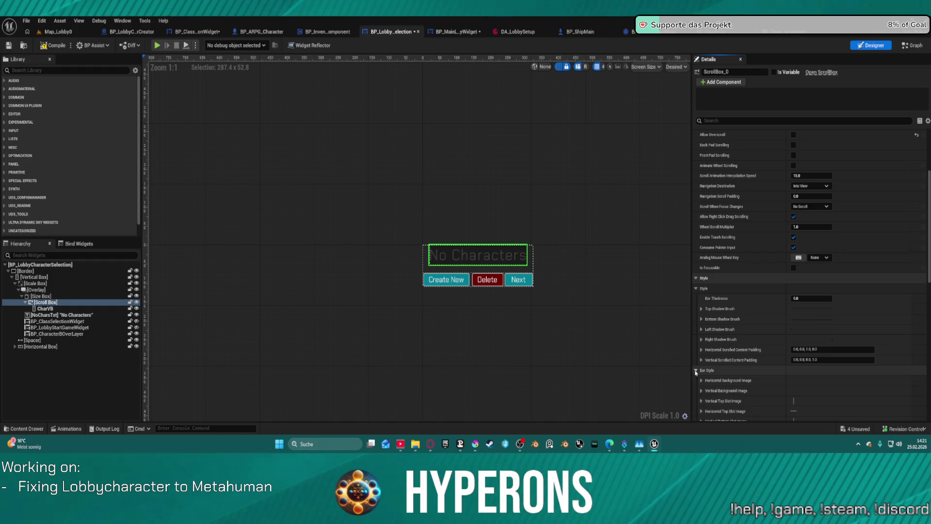
pyautogui.scroll(-4, 698, 352)
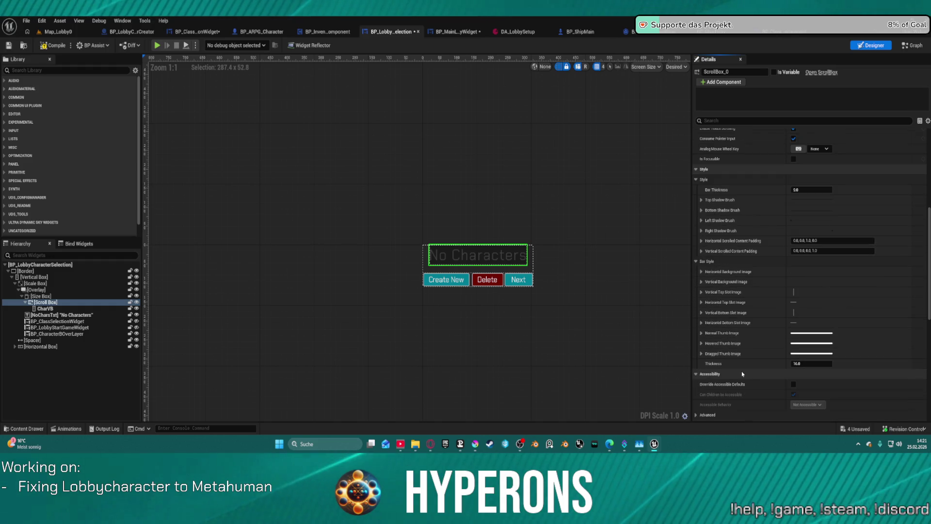
pyautogui.scroll(-3, 746, 339)
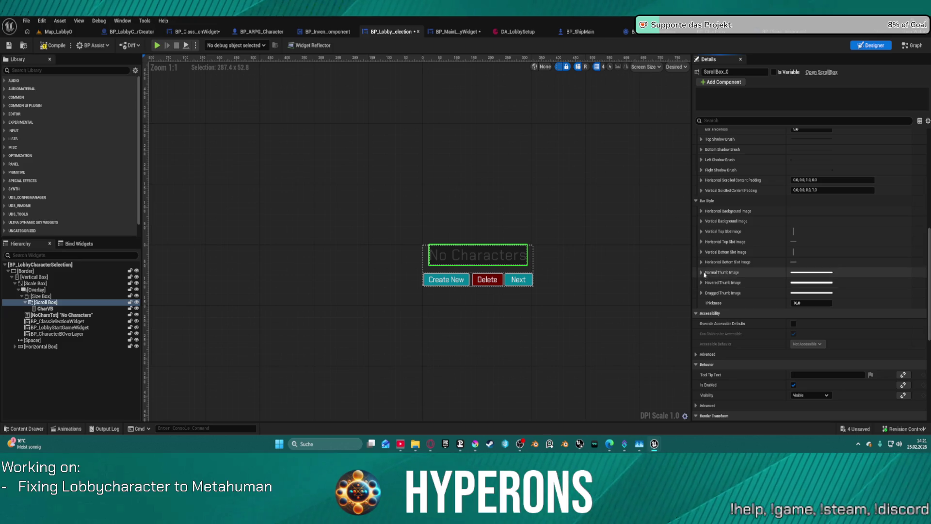
pyautogui.scroll(1, 787, 203)
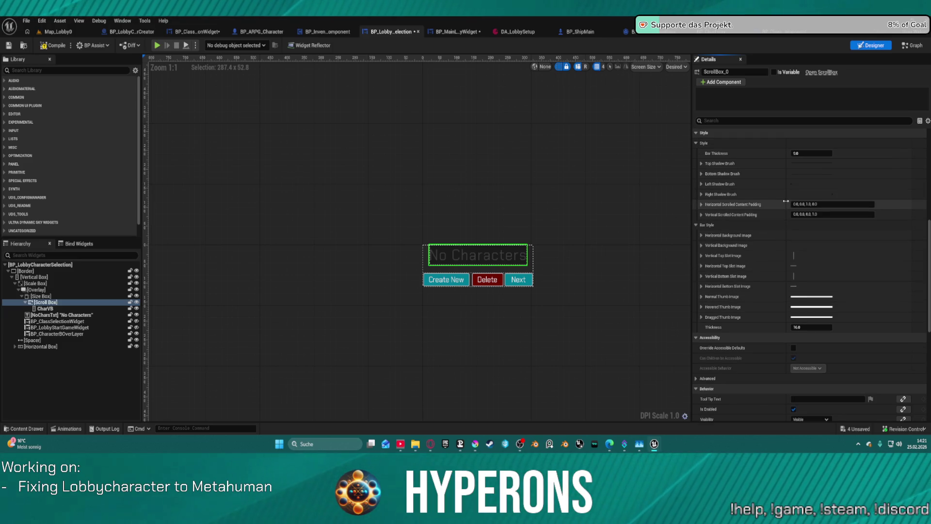
pyautogui.scroll(1, 786, 201)
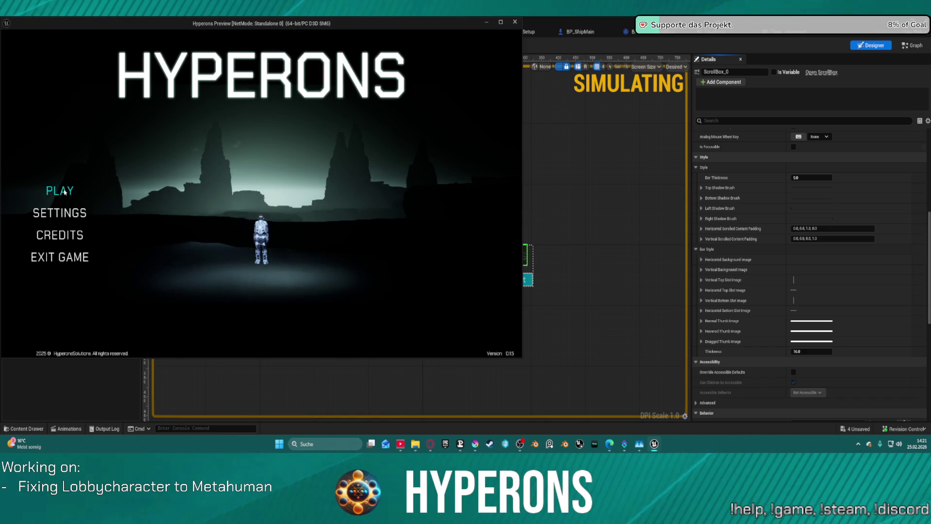
pyautogui.click(60, 190)
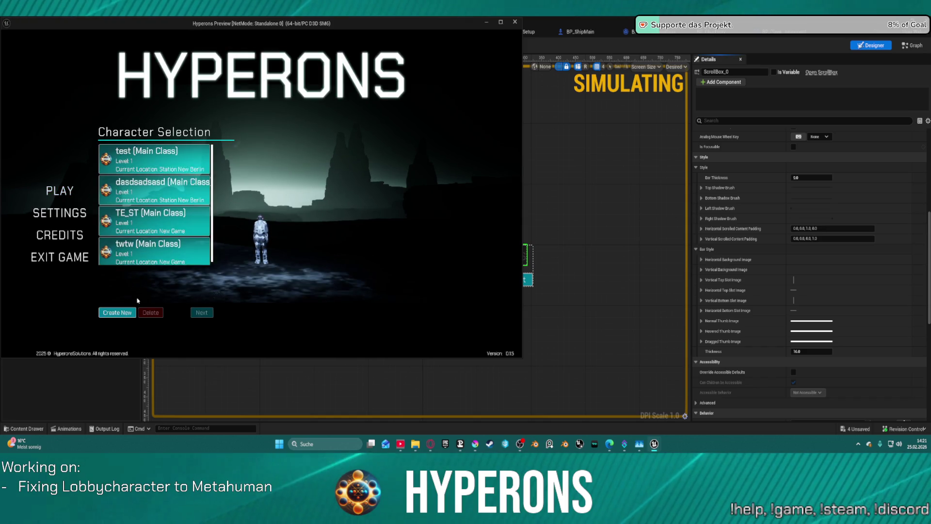
# - Close the game preview and select the character list's Size Box in the Hierarchy
pyautogui.click(515, 22)
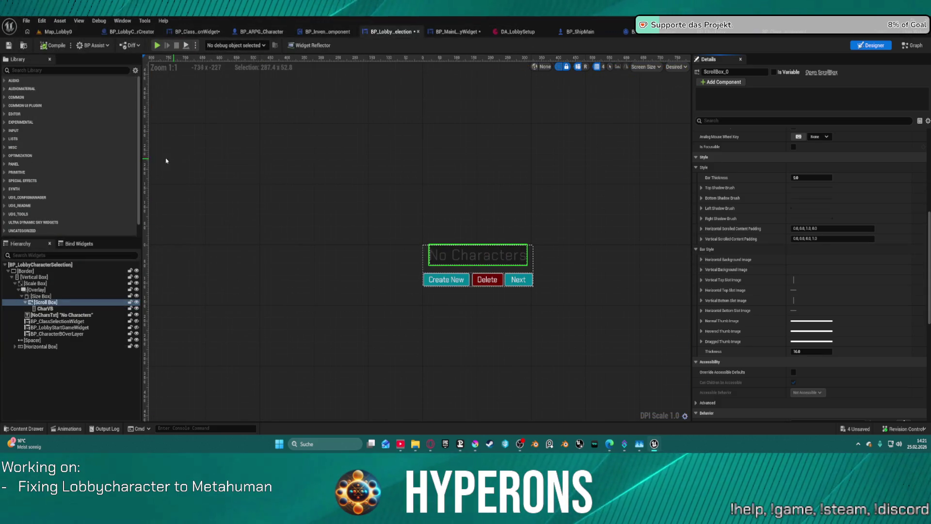
pyautogui.click(78, 297)
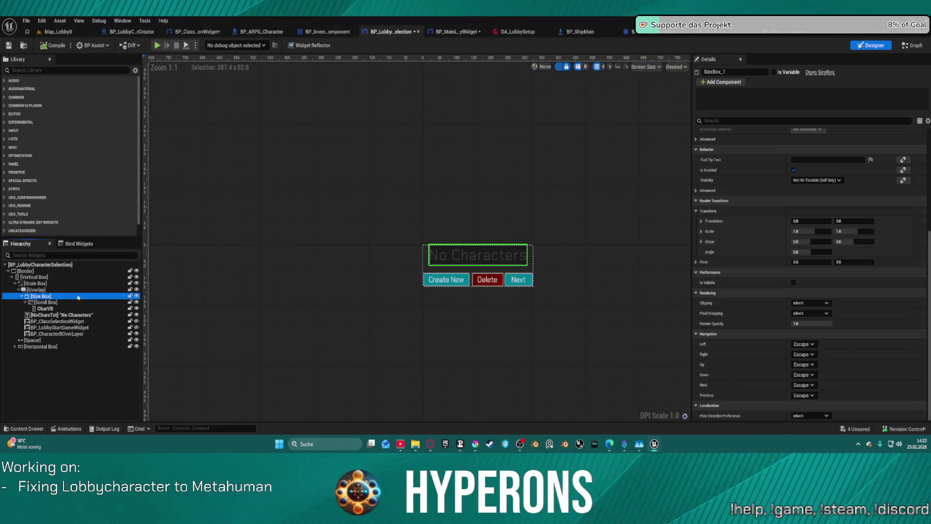
pyautogui.click(42, 290)
pyautogui.click(39, 284)
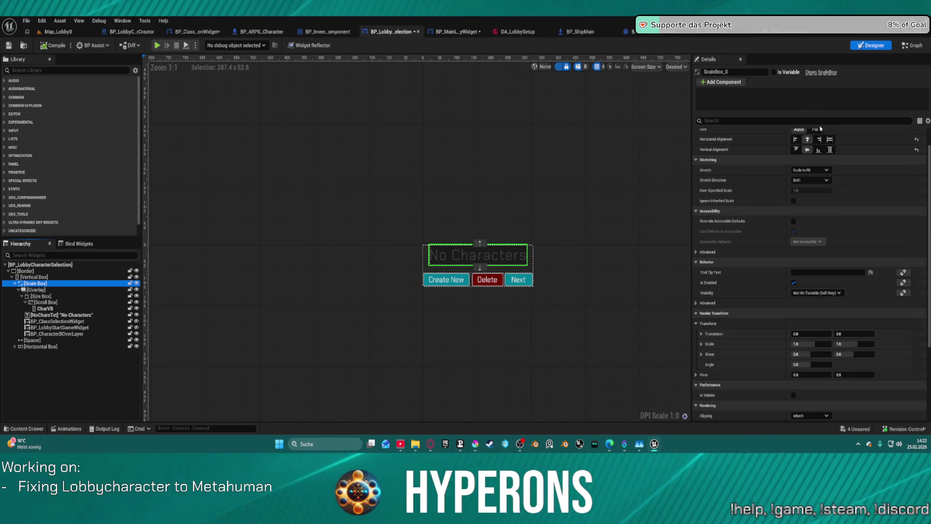
pyautogui.scroll(2, 801, 155)
pyautogui.click(803, 154)
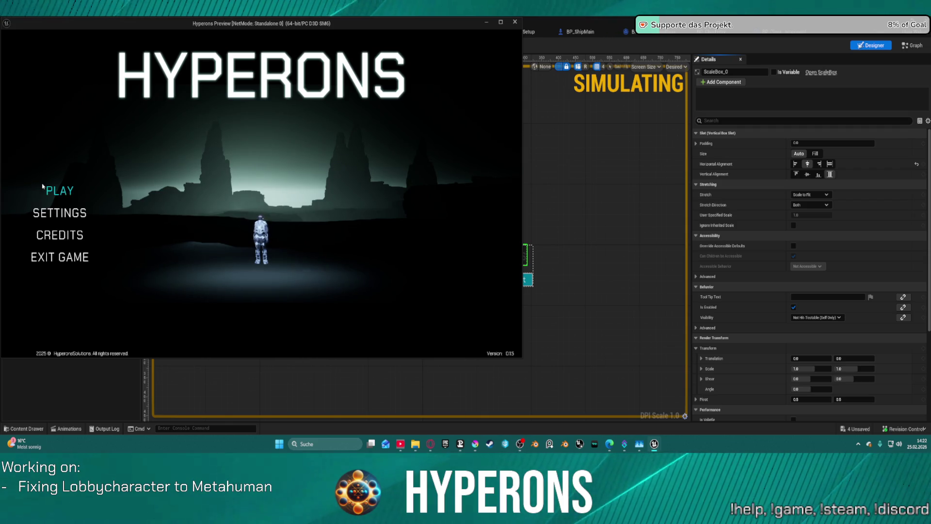
pyautogui.click(44, 188)
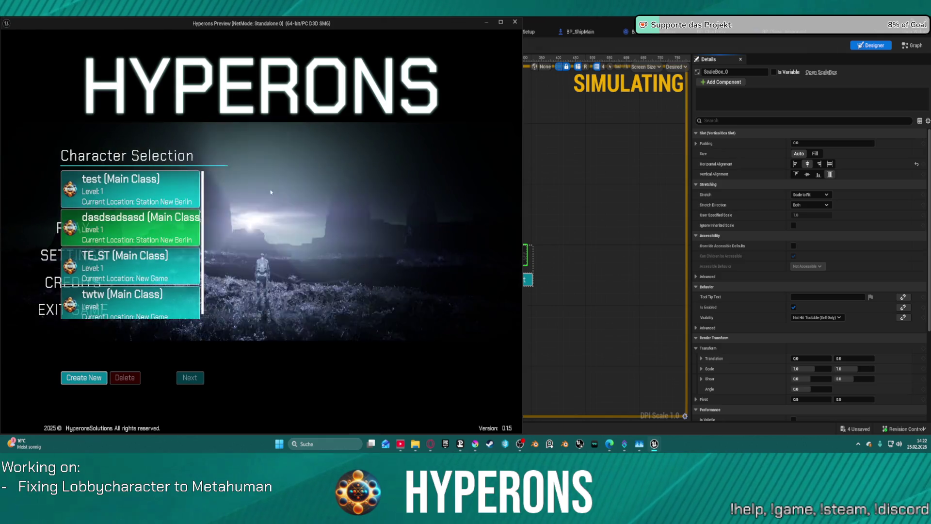
pyautogui.click(146, 256)
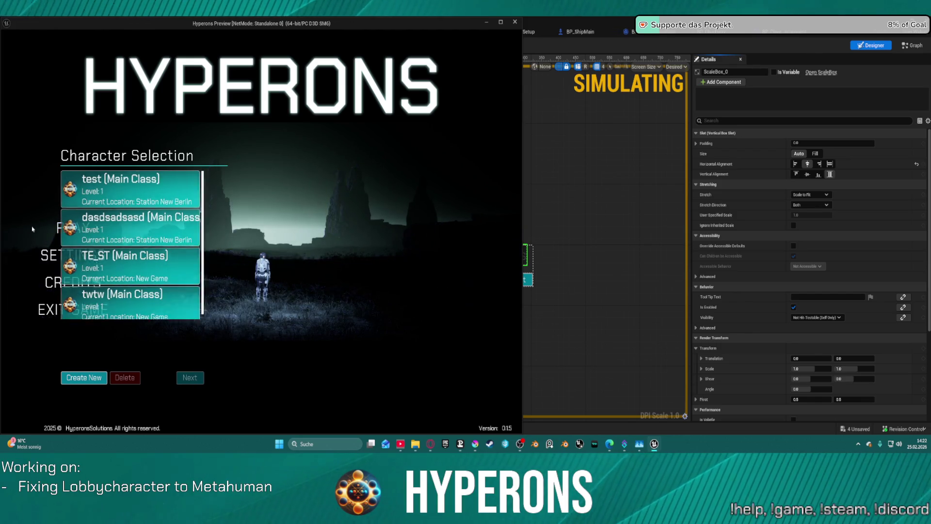
pyautogui.click(60, 229)
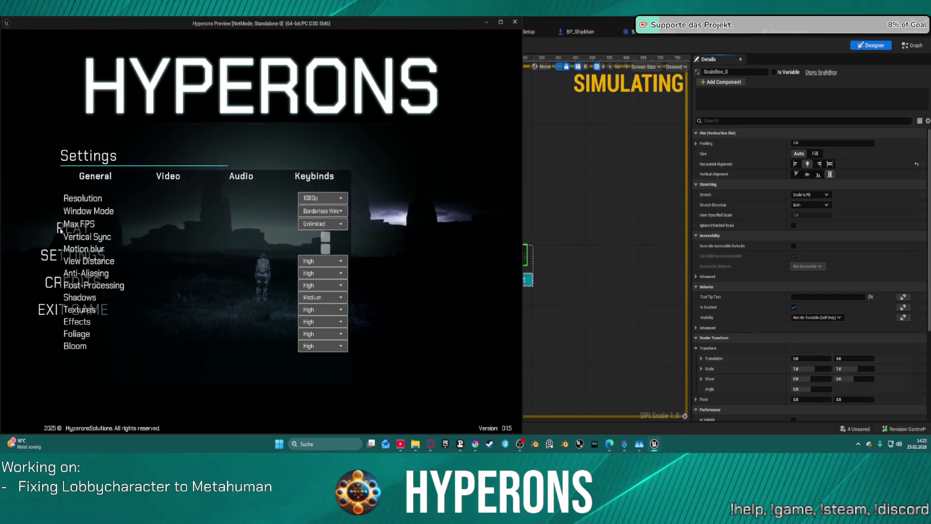
pyautogui.click(60, 229)
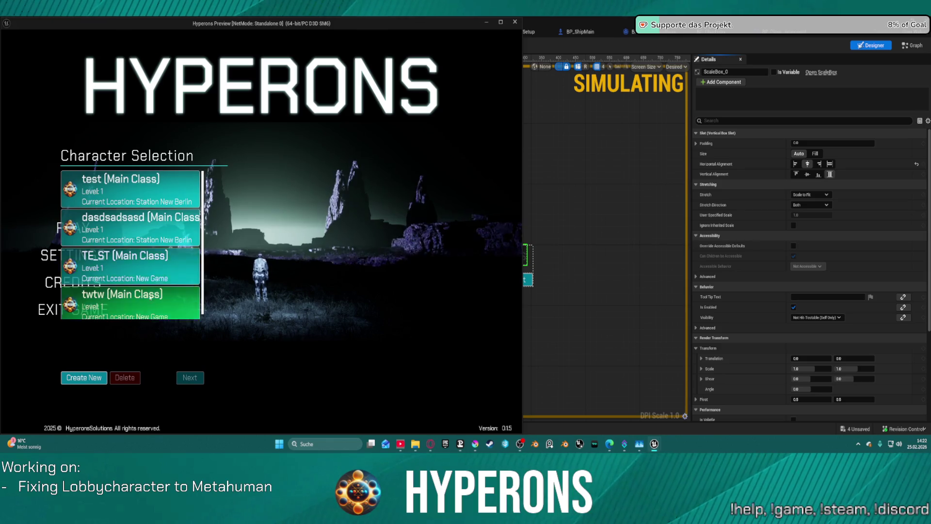
pyautogui.press('Escape')
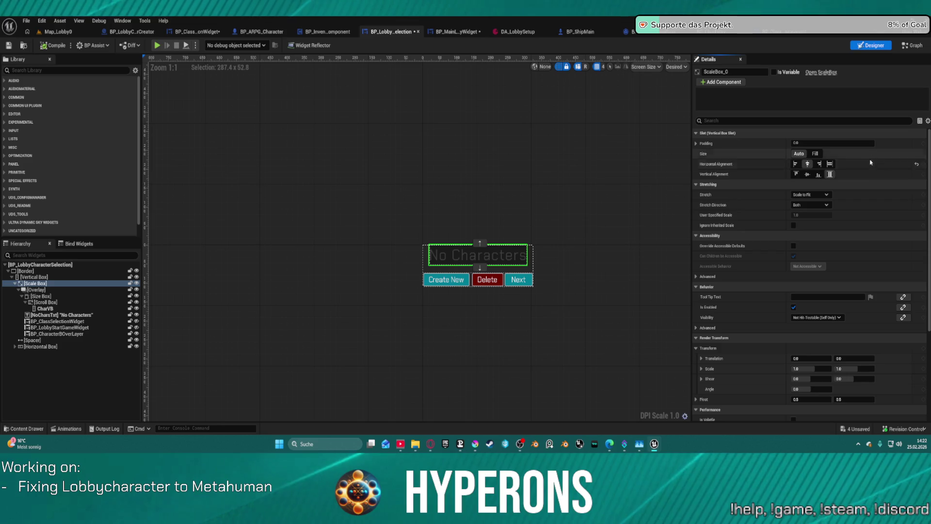
pyautogui.click(807, 174)
# - Try and undo vertical centering on the scale box, then check character selection in preview
pyautogui.click(796, 175)
pyautogui.hotkey('ctrl', 'z')
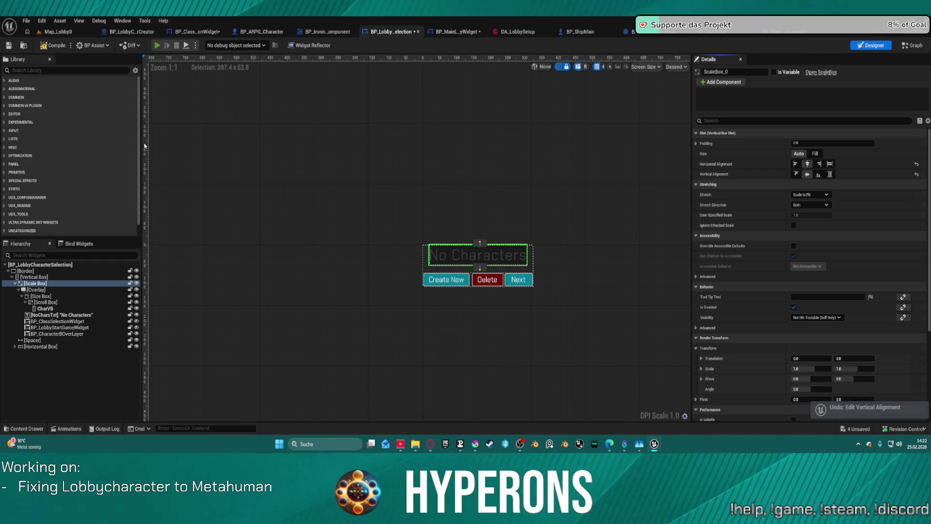
pyautogui.hotkey('alt', 'p')
pyautogui.click(78, 226)
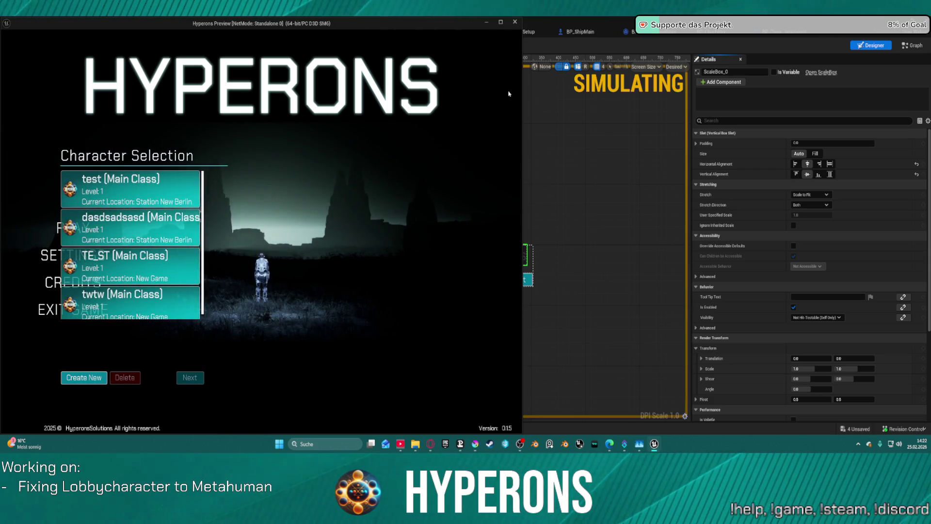
pyautogui.moveTo(523, 143)
pyautogui.mouseDown()
pyautogui.moveTo(728, 144)
pyautogui.moveTo(72, 136)
pyautogui.moveTo(439, 131)
pyautogui.mouseUp()
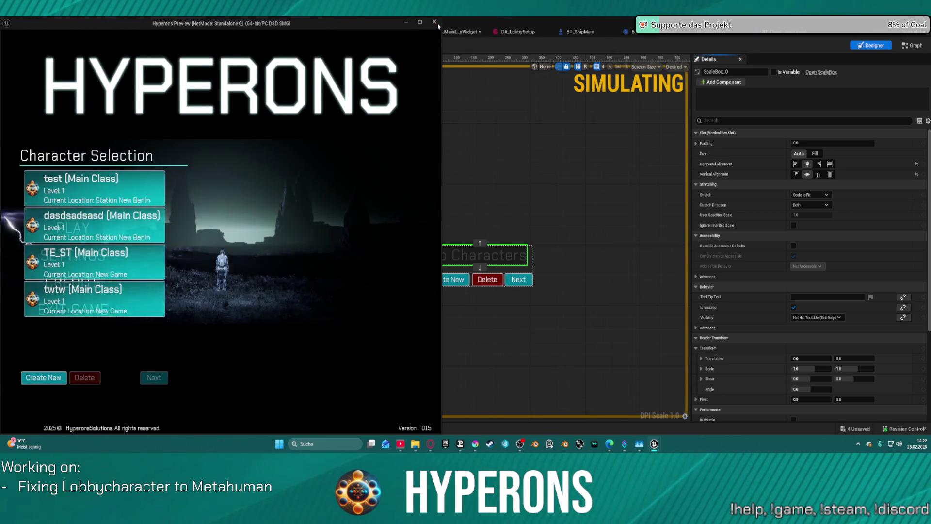
pyautogui.click(435, 22)
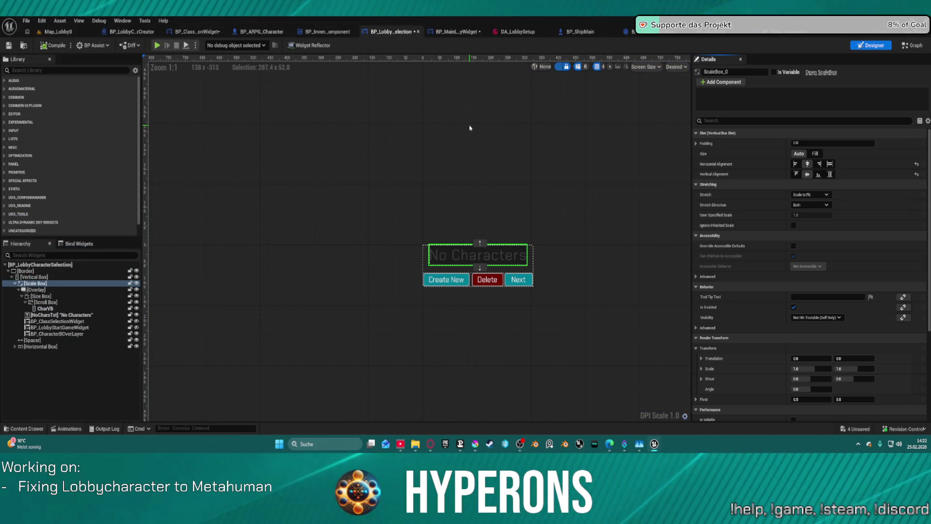
# - Test the Scale Box at Fill size, revert to Auto, and recheck the character list in preview
pyautogui.hotkey('ctrl', 'z')
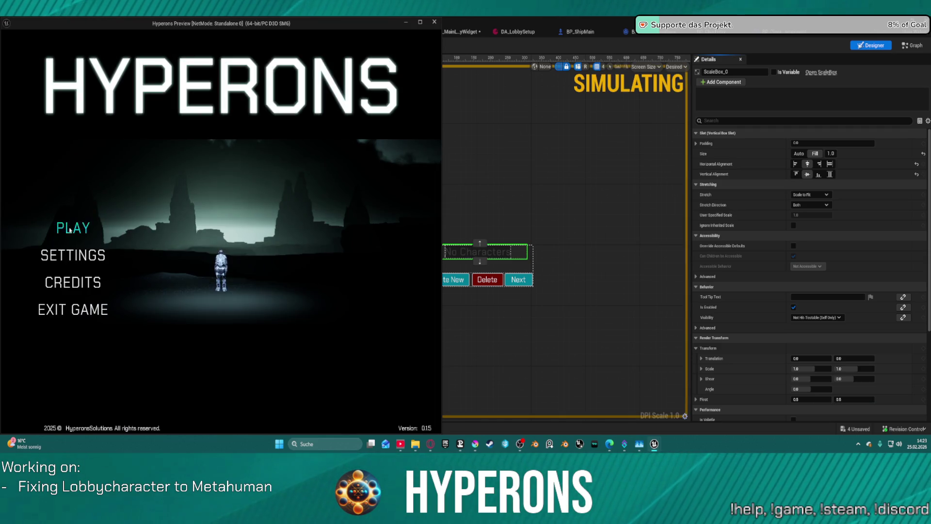
pyautogui.click(70, 228)
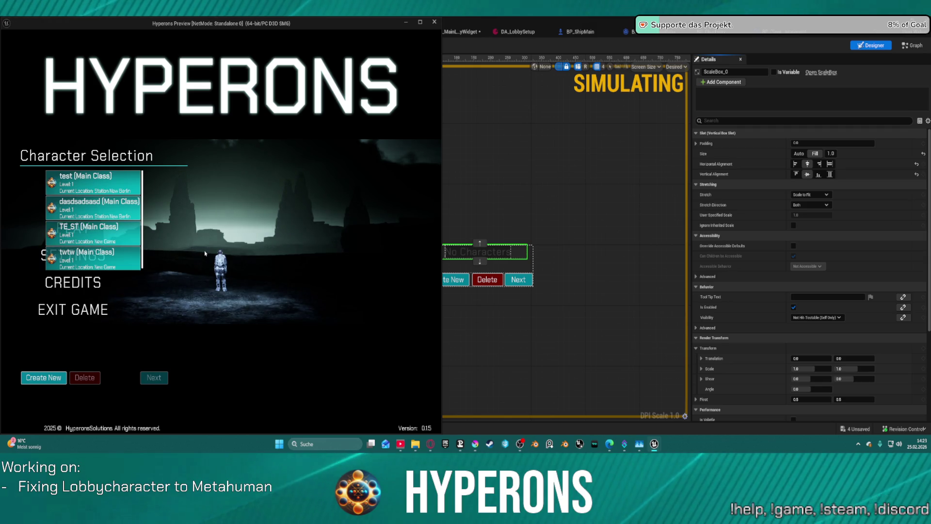
pyautogui.press('Escape')
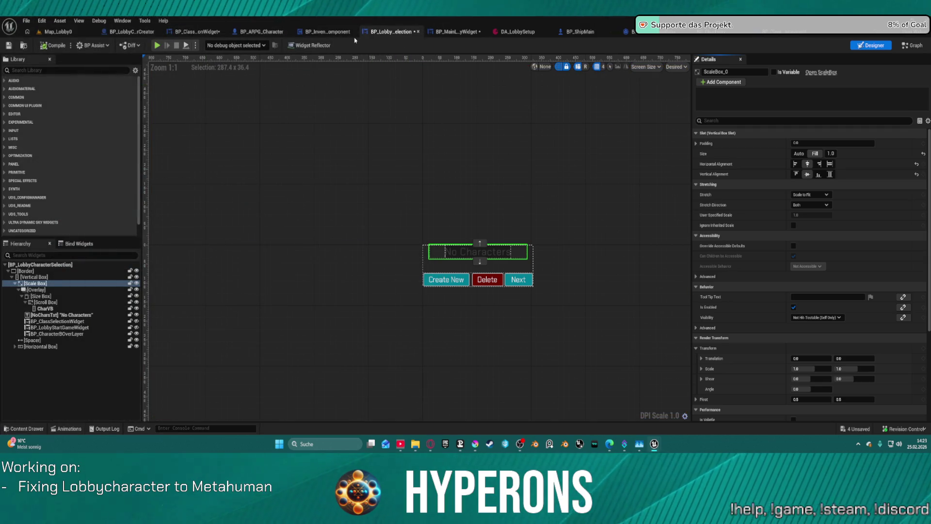
pyautogui.hotkey('ctrl', 'z')
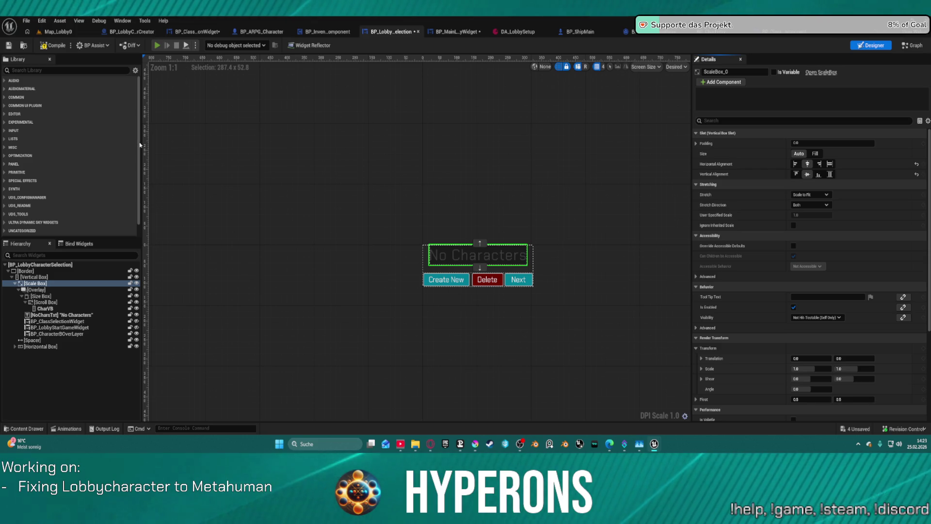
pyautogui.click(157, 45)
pyautogui.click(70, 228)
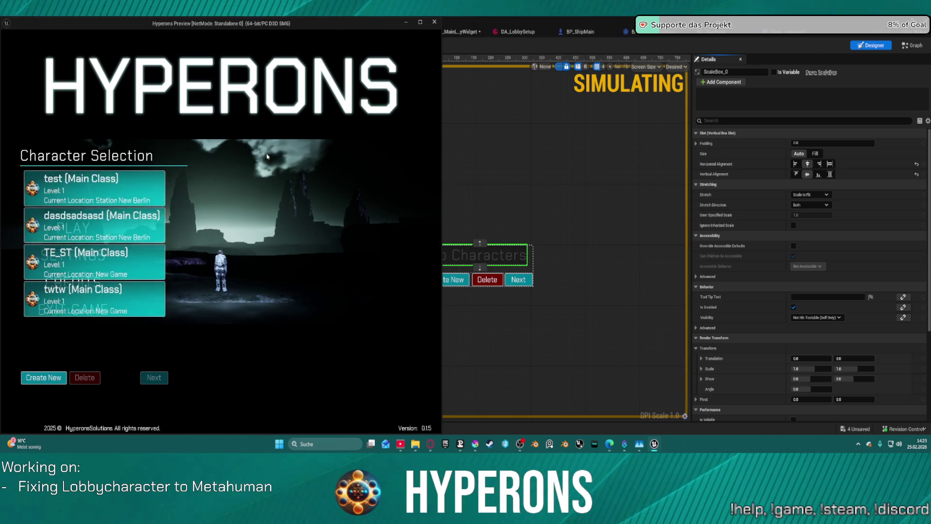
pyautogui.press('Escape')
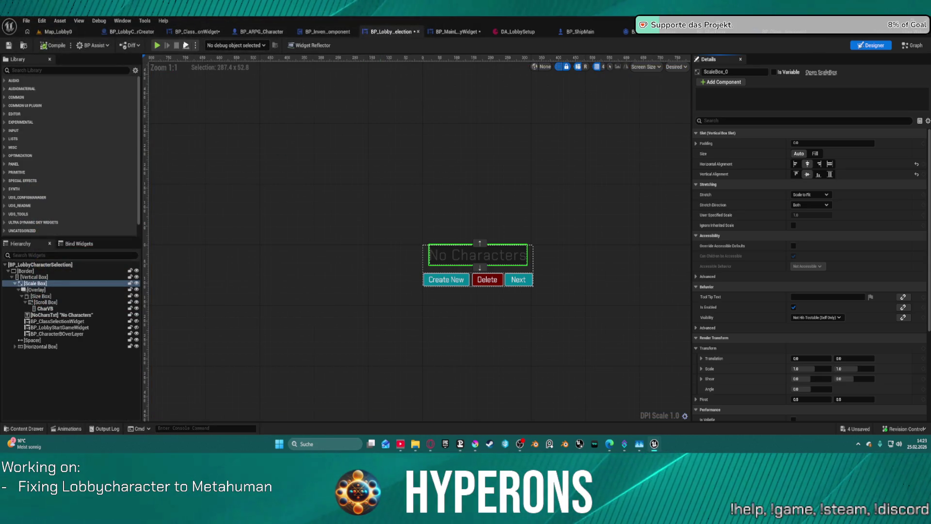
# - Set the play preview resolution to 16:9 Full HD in the advanced play settings
pyautogui.click(197, 46)
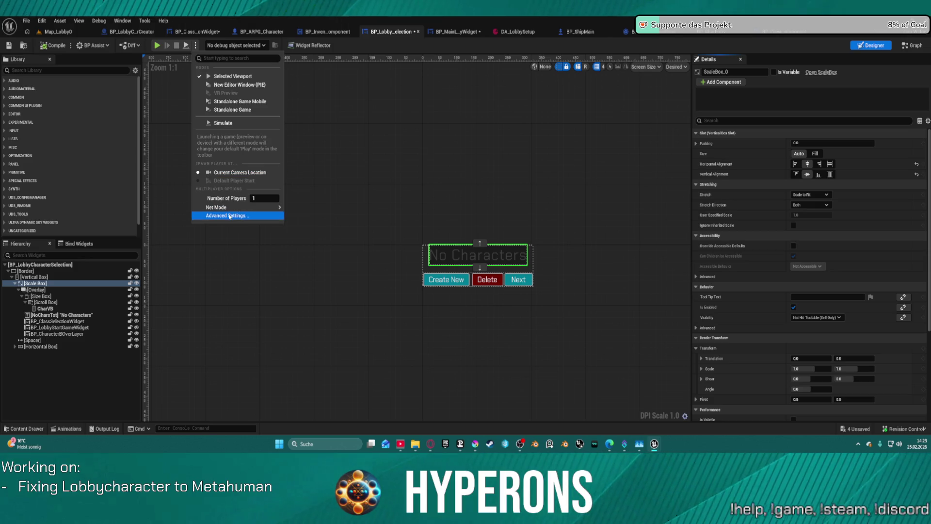
pyautogui.click(257, 218)
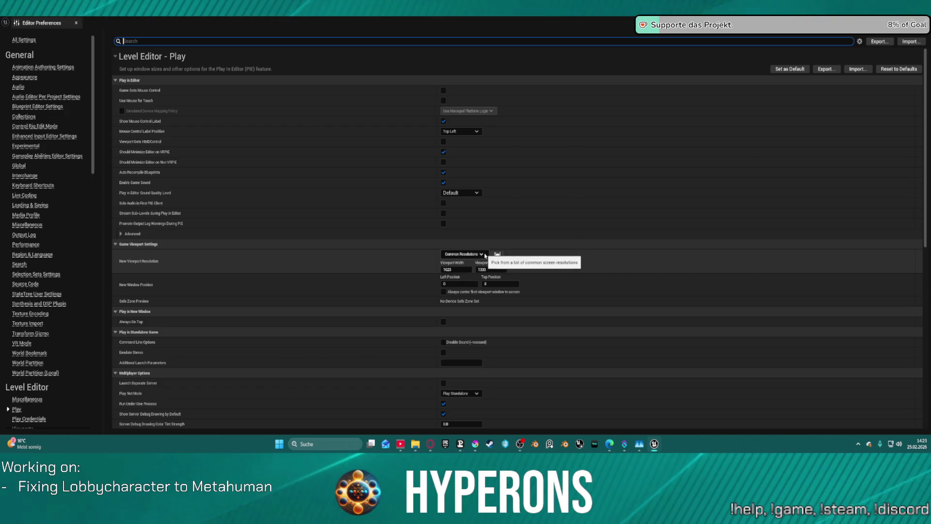
pyautogui.click(485, 255)
pyautogui.moveTo(480, 268)
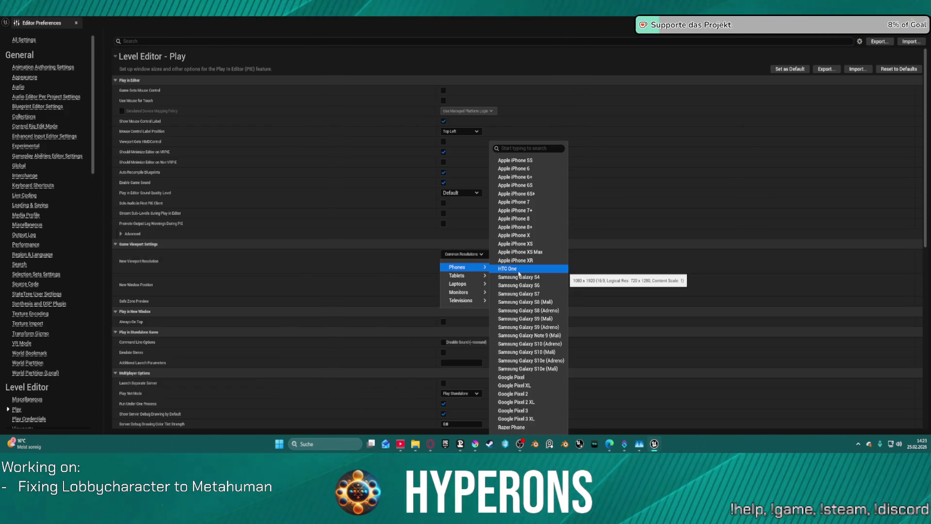
pyautogui.moveTo(477, 293)
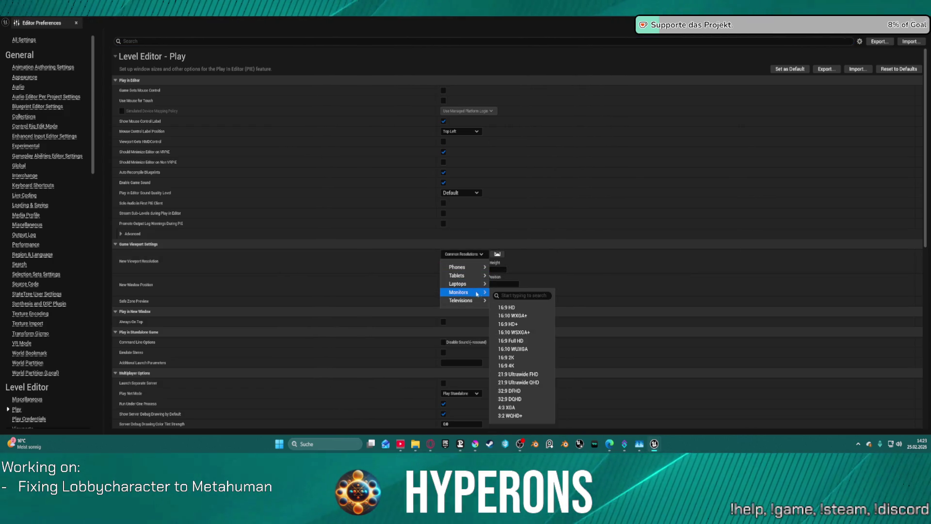
pyautogui.click(525, 342)
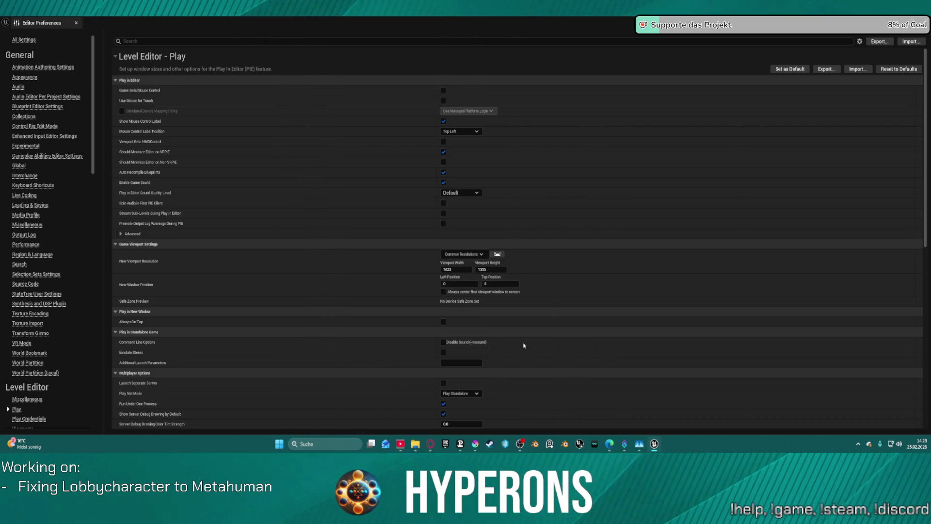
pyautogui.hotkey('alt', 'F4')
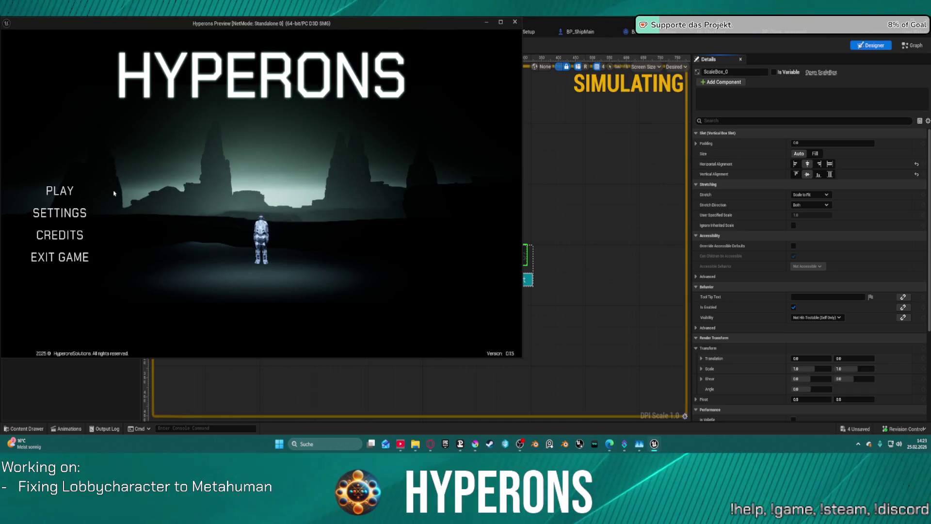
# - Open character selection in the Full HD preview, resize the window narrower, then close it
pyautogui.click(60, 196)
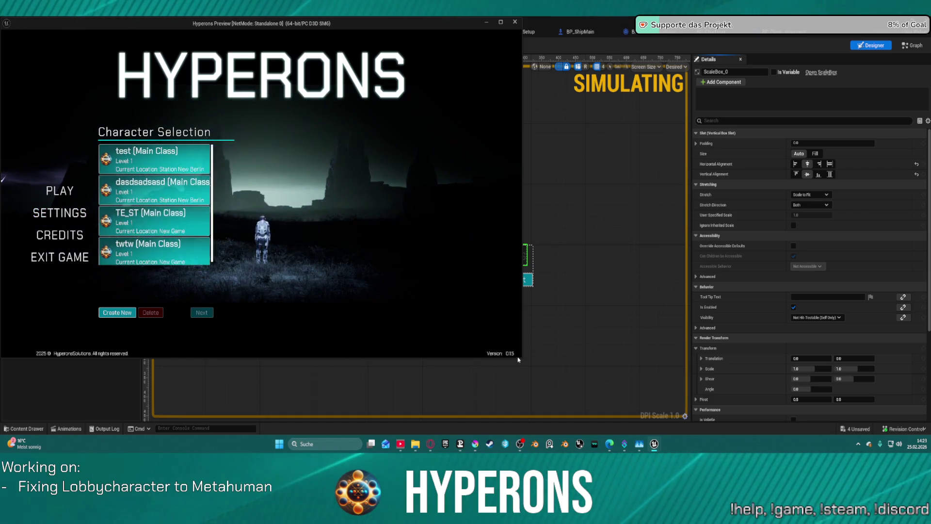
pyautogui.moveTo(522, 358); pyautogui.dragTo(520, 360)
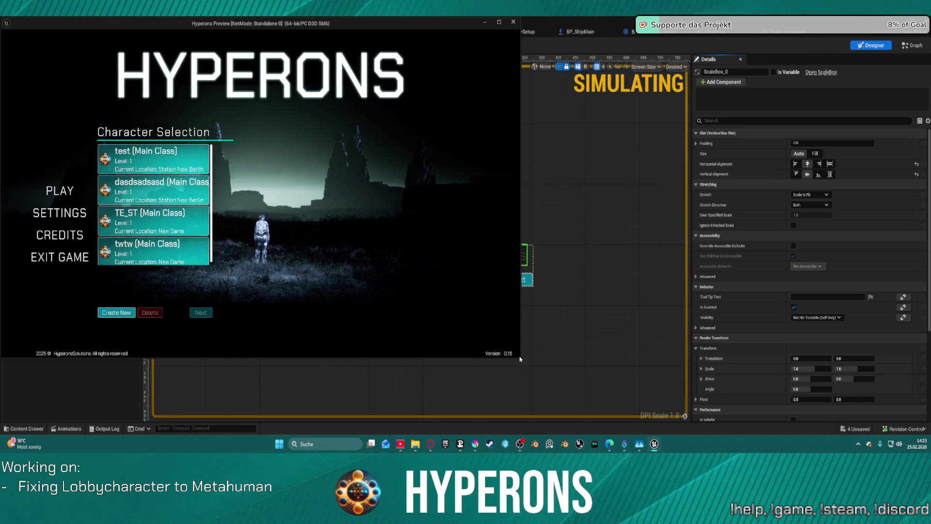
pyautogui.moveTo(519, 324)
pyautogui.mouseDown()
pyautogui.moveTo(395, 315)
pyautogui.moveTo(482, 313)
pyautogui.moveTo(141, 311)
pyautogui.moveTo(187, 309)
pyautogui.moveTo(507, 304)
pyautogui.moveTo(492, 310)
pyautogui.moveTo(534, 319)
pyautogui.moveTo(38, 332)
pyautogui.moveTo(591, 334)
pyautogui.moveTo(119, 329)
pyautogui.moveTo(558, 337)
pyautogui.moveTo(529, 342)
pyautogui.mouseUp()
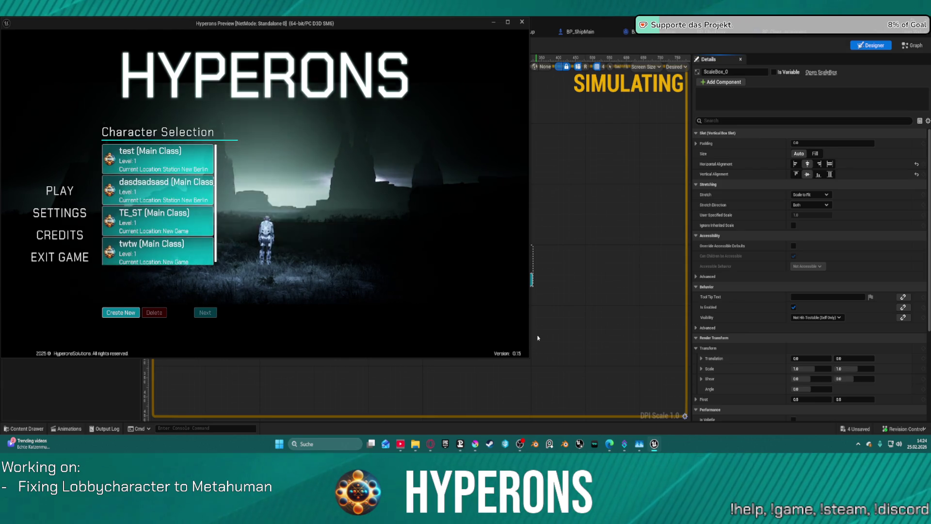
pyautogui.click(523, 23)
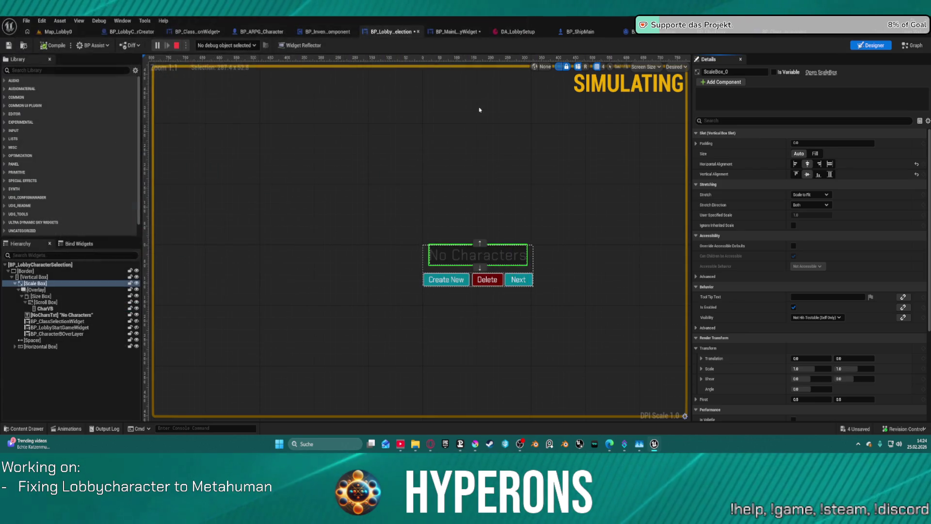
# - Inspect the Vertical Box and outer Border settings, then switch to BP_MainLobbyWidget and zoom out
pyautogui.click(426, 251)
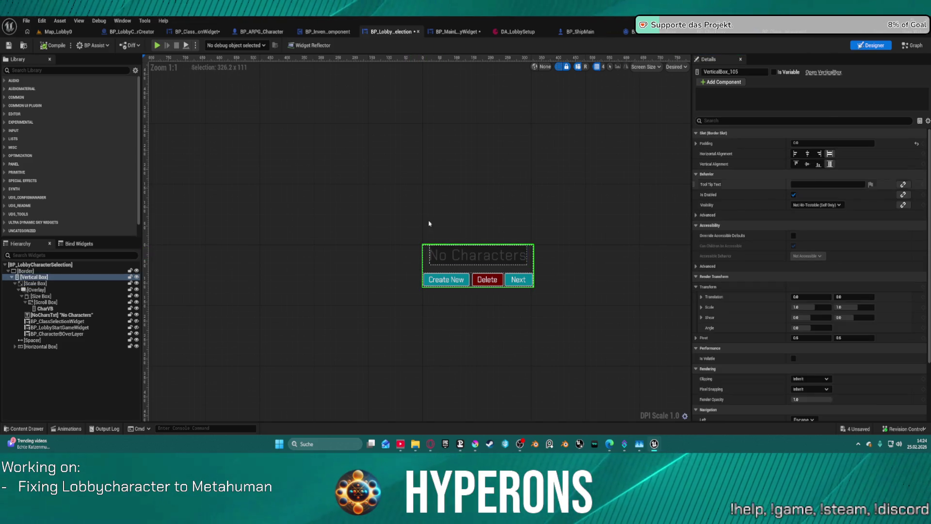
pyautogui.click(30, 266)
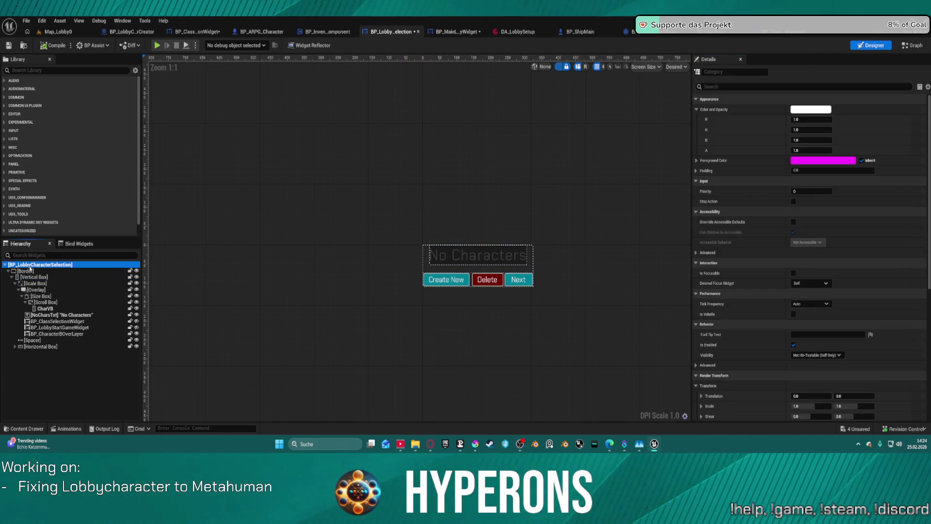
pyautogui.click(27, 272)
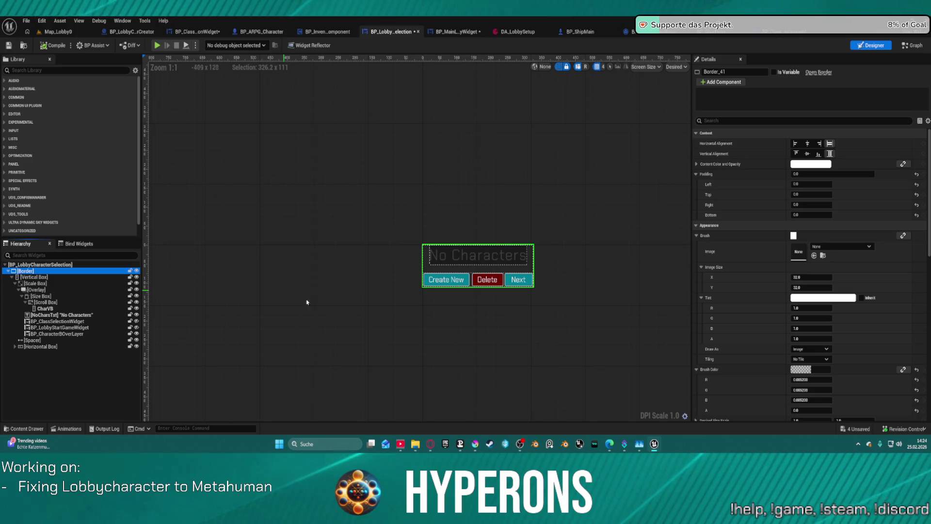
pyautogui.scroll(-10, 761, 237)
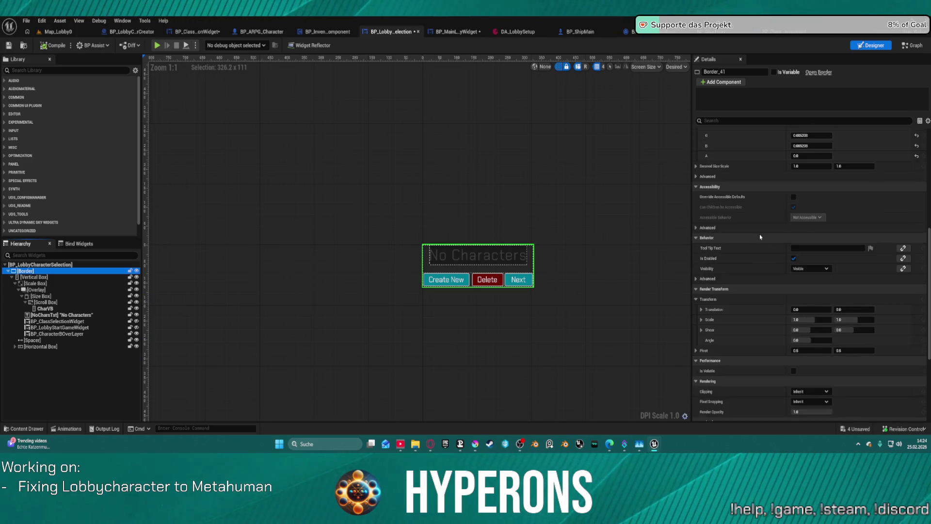
pyautogui.scroll(-8, 759, 228)
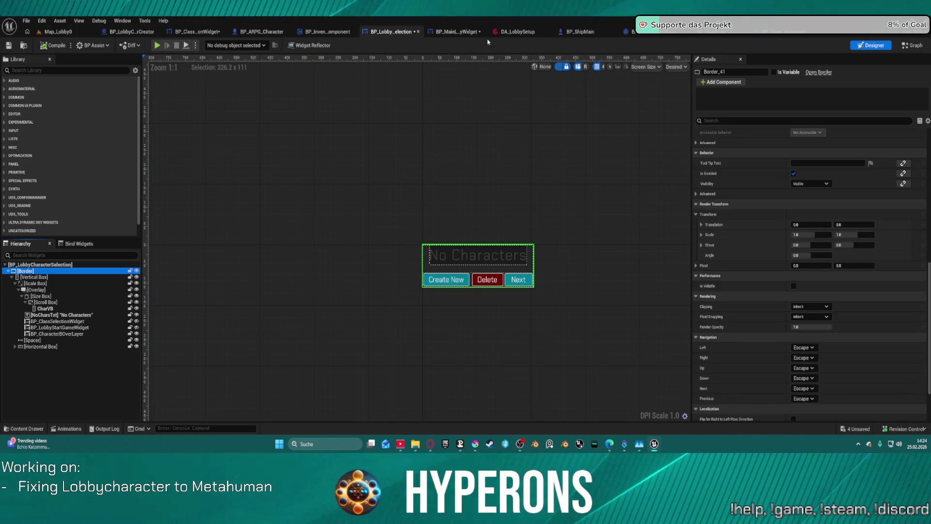
pyautogui.click(456, 33)
pyautogui.scroll(-3, 452, 200)
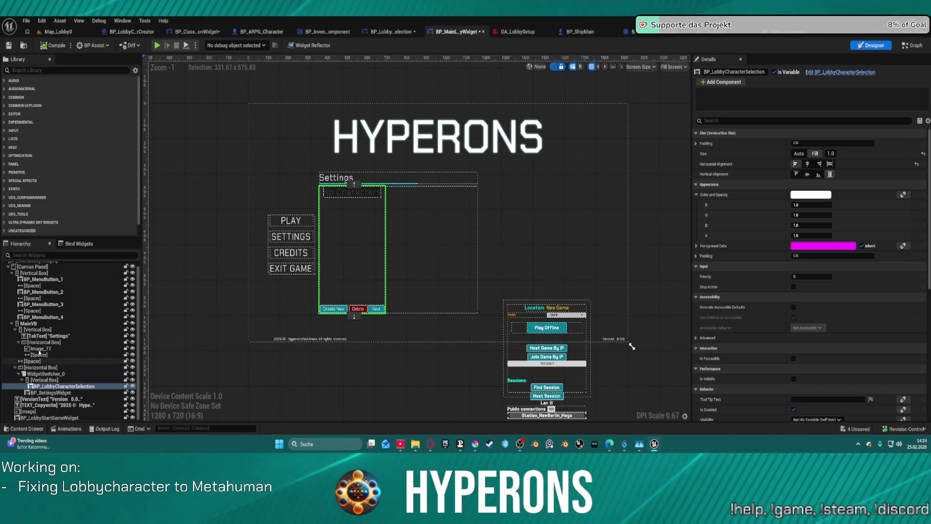
# - Select MainVB, leave Size To Content off, and drag its left edge to Size X 769.8
pyautogui.click(49, 369)
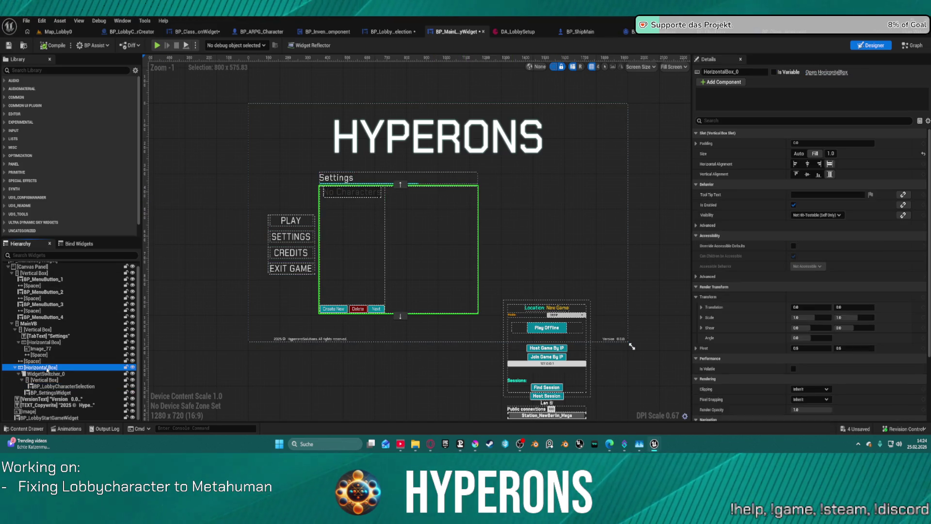
pyautogui.scroll(1, 44, 349)
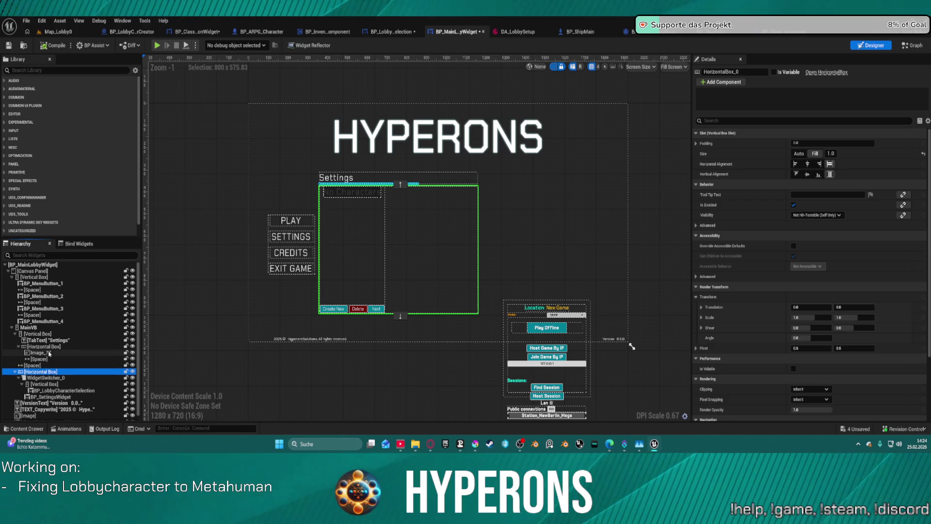
pyautogui.click(29, 328)
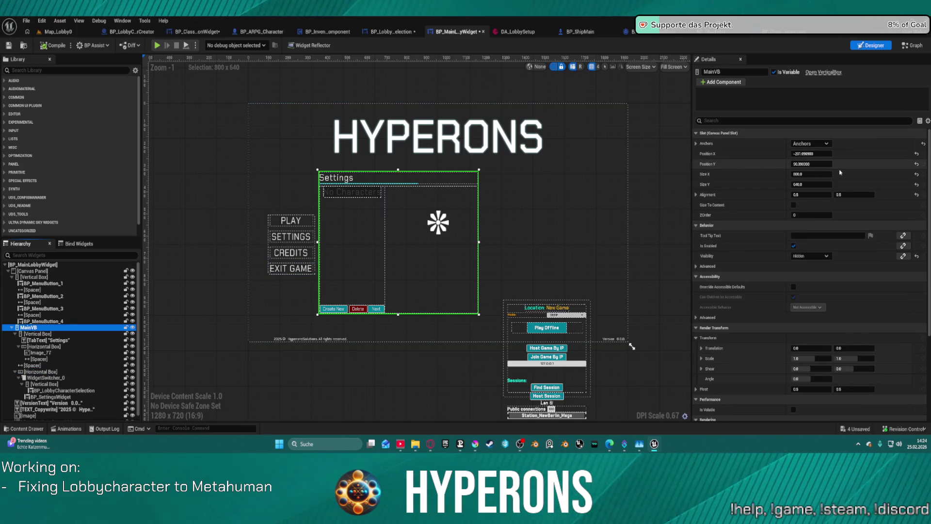
pyautogui.click(794, 205)
pyautogui.click(794, 205)
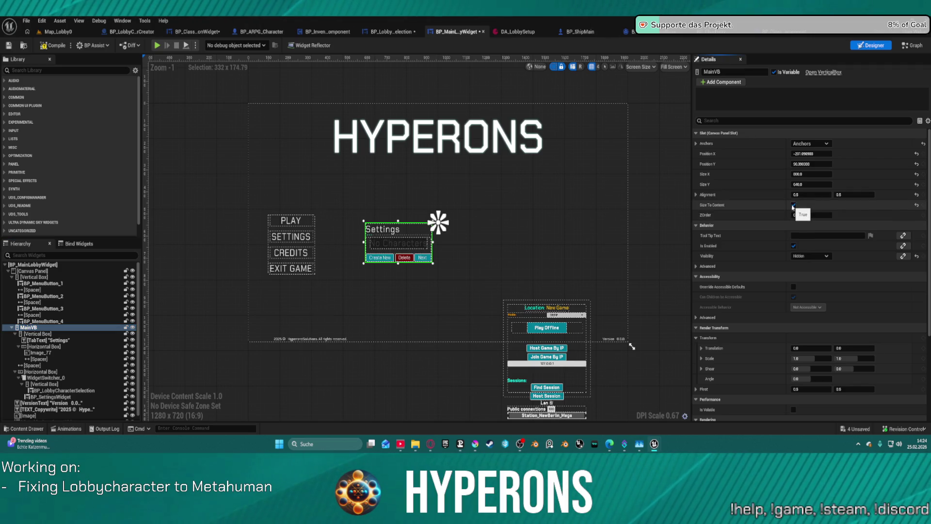
pyautogui.click(794, 206)
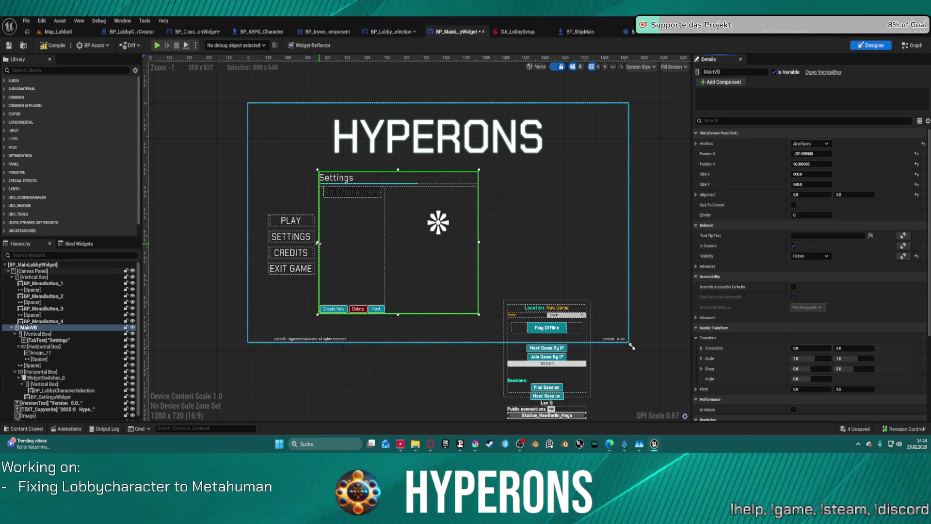
pyautogui.moveTo(317, 242); pyautogui.dragTo(324, 242)
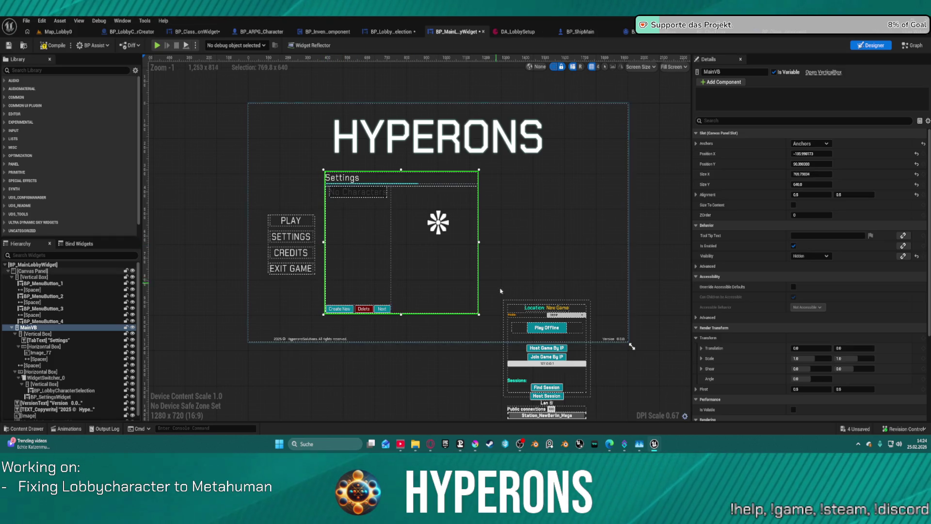
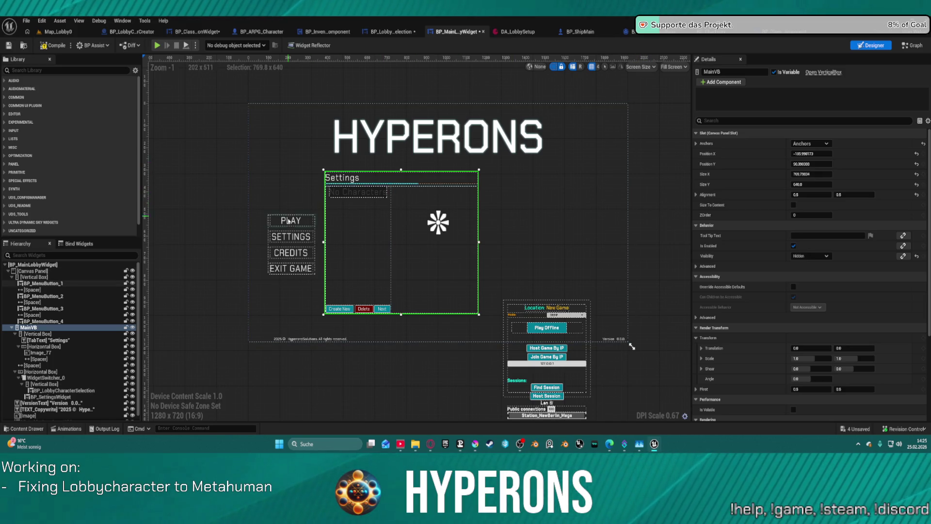
# - Toggle the HYPERONS title image's Size To Content off and back on, leaving it unchanged
pyautogui.click(311, 221)
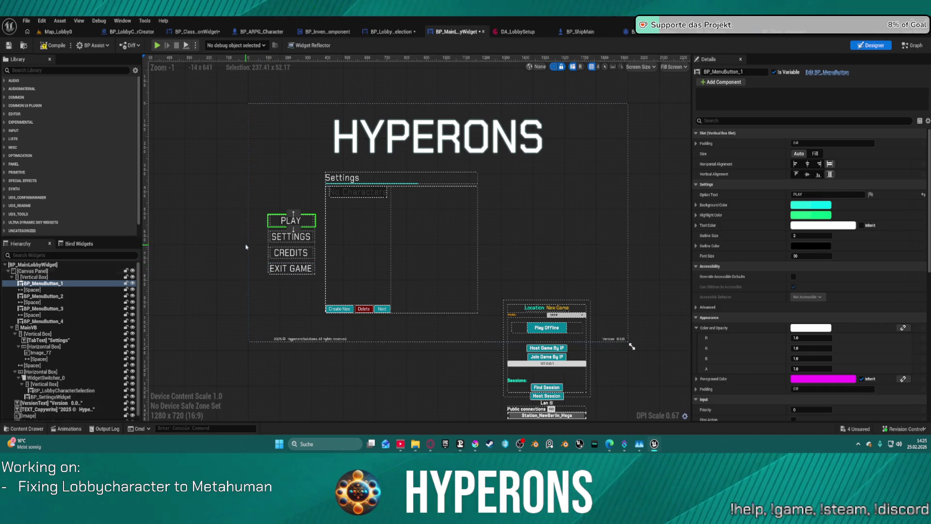
pyautogui.click(455, 153)
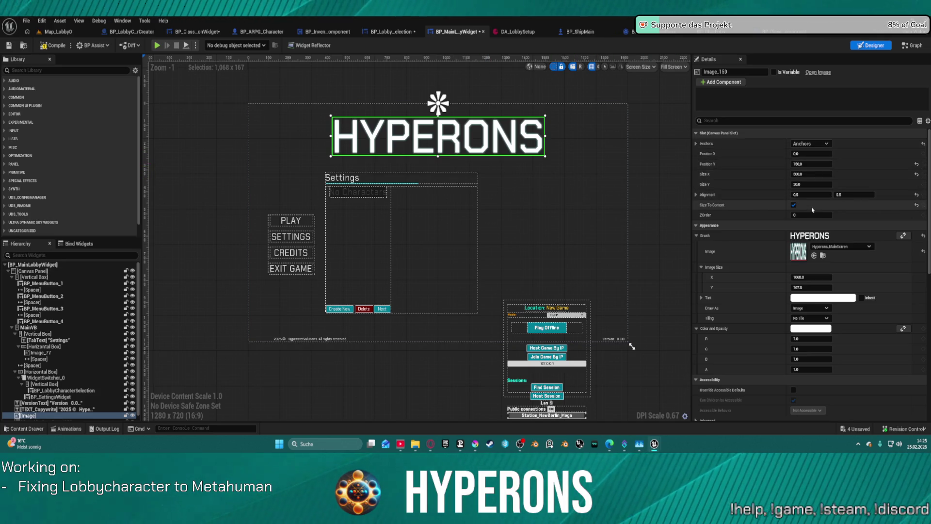
pyautogui.click(794, 205)
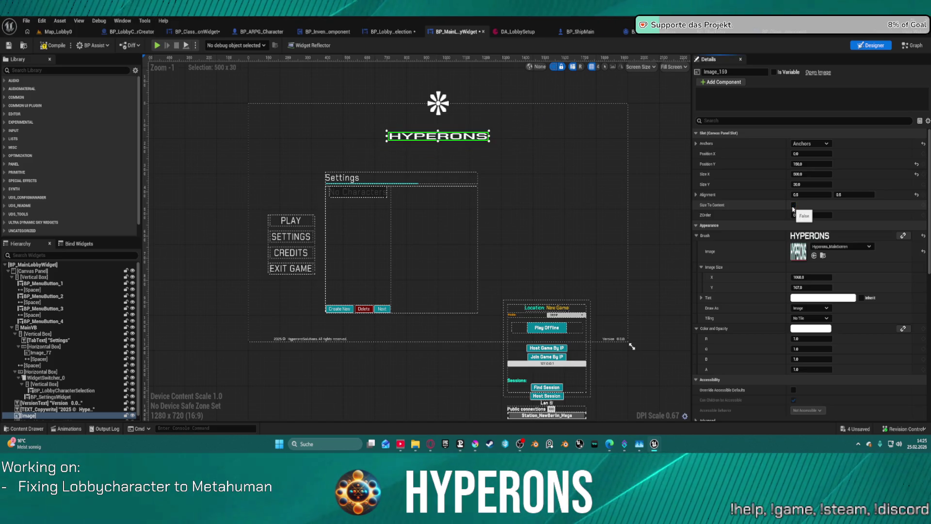
pyautogui.click(794, 207)
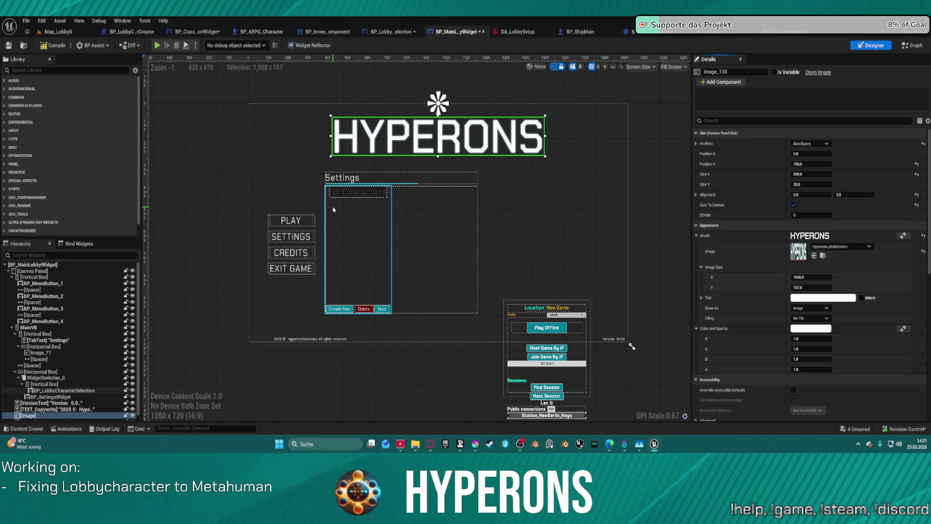
pyautogui.click(373, 238)
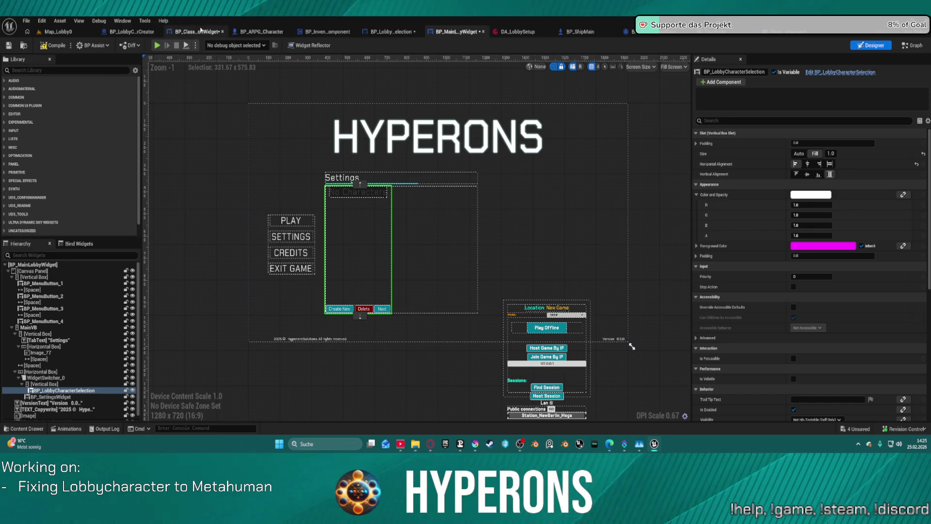
# - Switch BP_ClassSelectionWidget to its Designer layout, then bring up BP_LobbyCharacterSelection
pyautogui.click(201, 31)
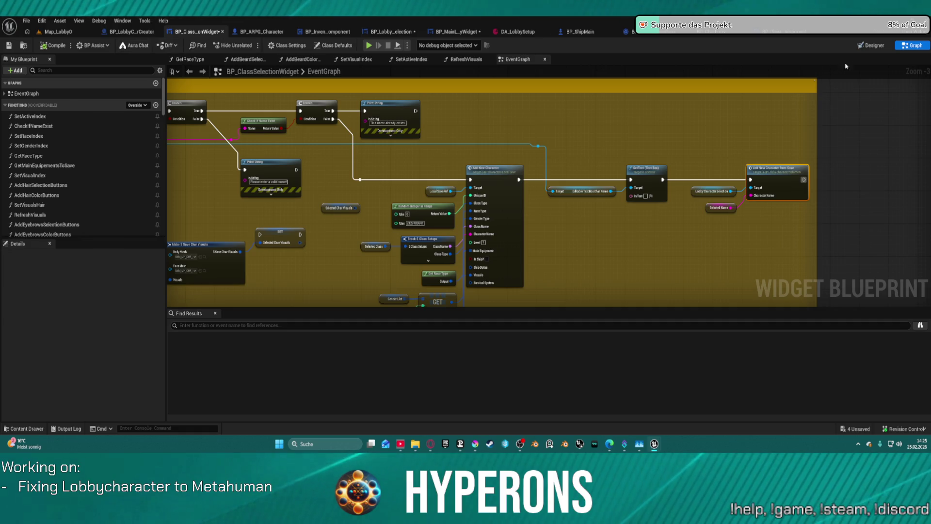
pyautogui.hotkey('shift', 'F12')
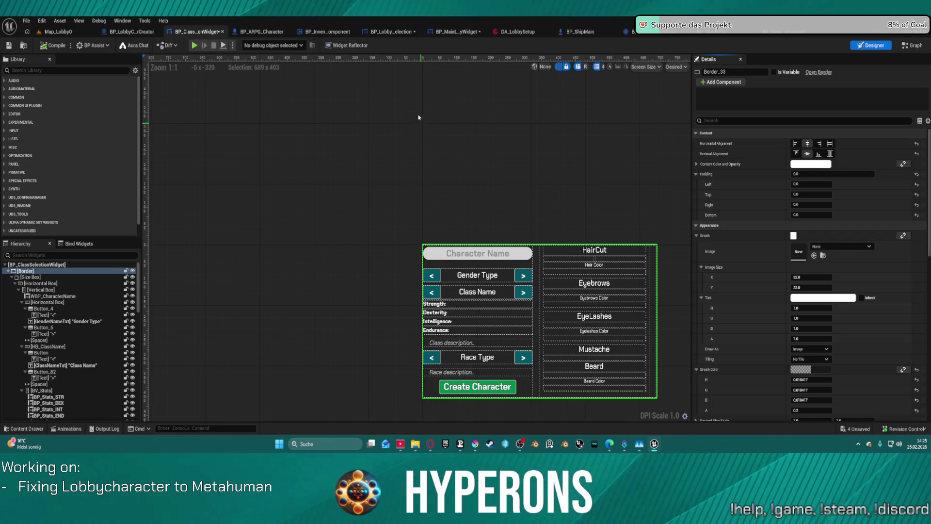
pyautogui.click(391, 31)
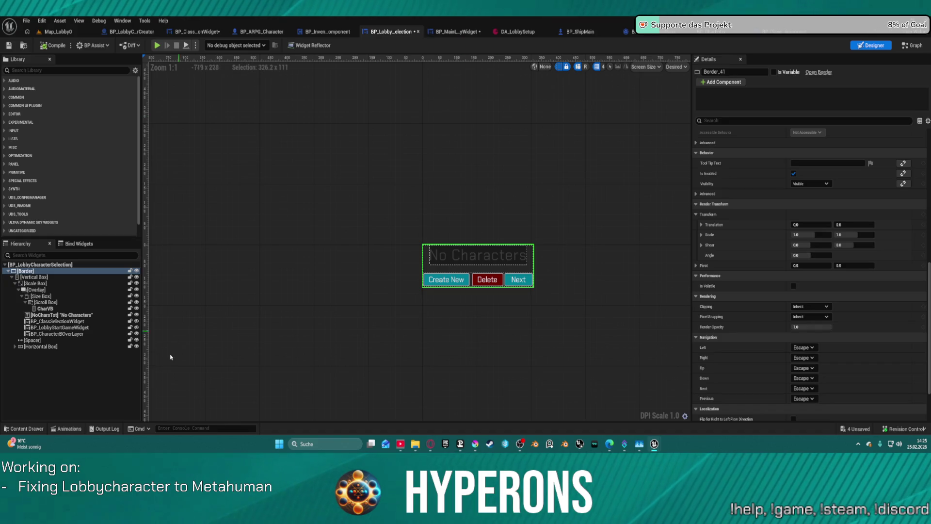
# - Set the character list Size Box's slot padding to 4 and launch a lobby play test
pyautogui.click(45, 302)
pyautogui.click(50, 296)
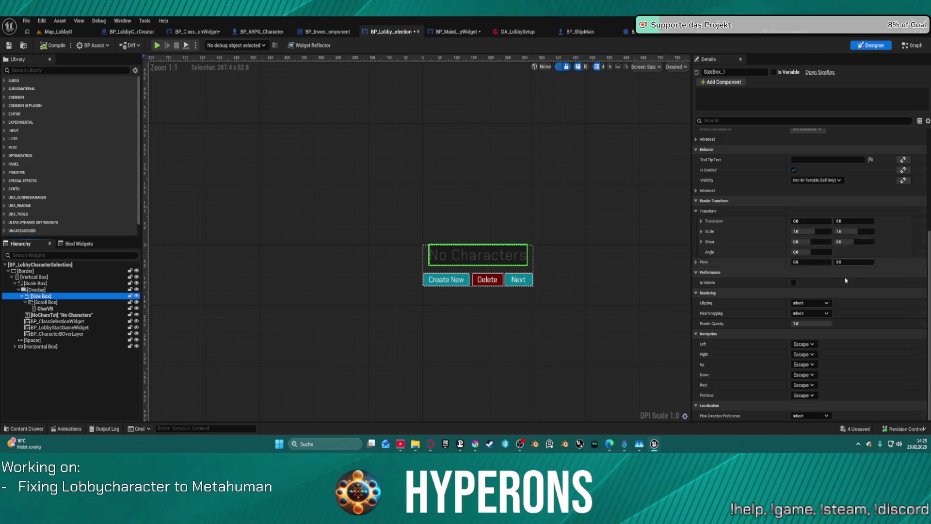
pyautogui.scroll(2, 854, 319)
pyautogui.scroll(6, 854, 319)
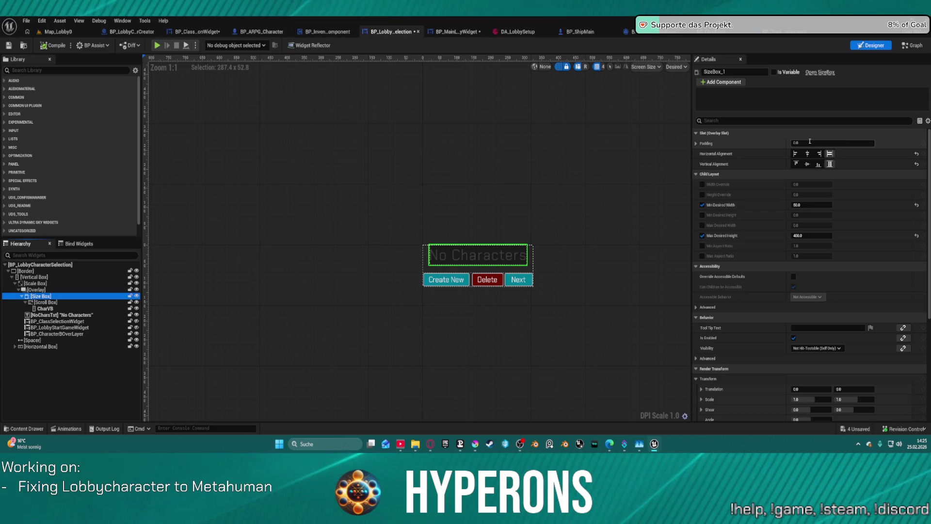
pyautogui.click(825, 143)
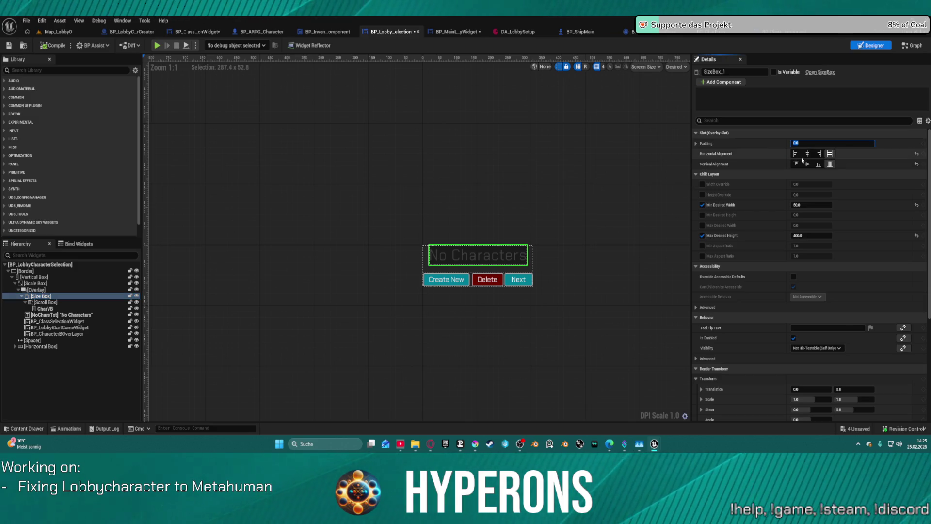
pyautogui.write('4')
pyautogui.press('Return')
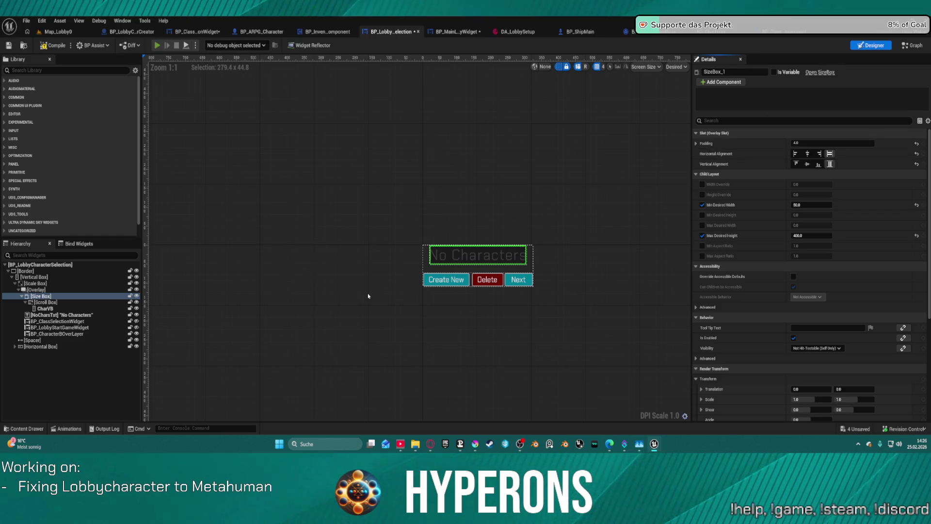
pyautogui.moveTo(476, 443)
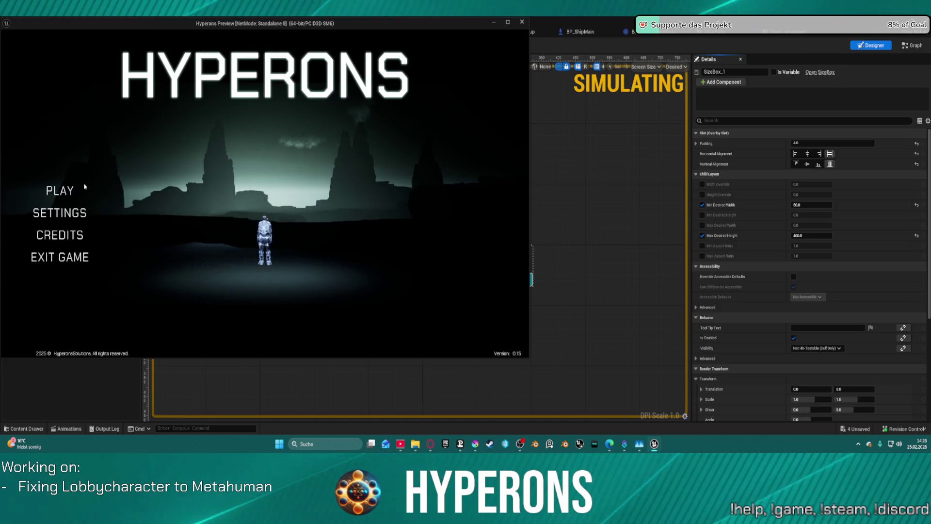
pyautogui.click(60, 192)
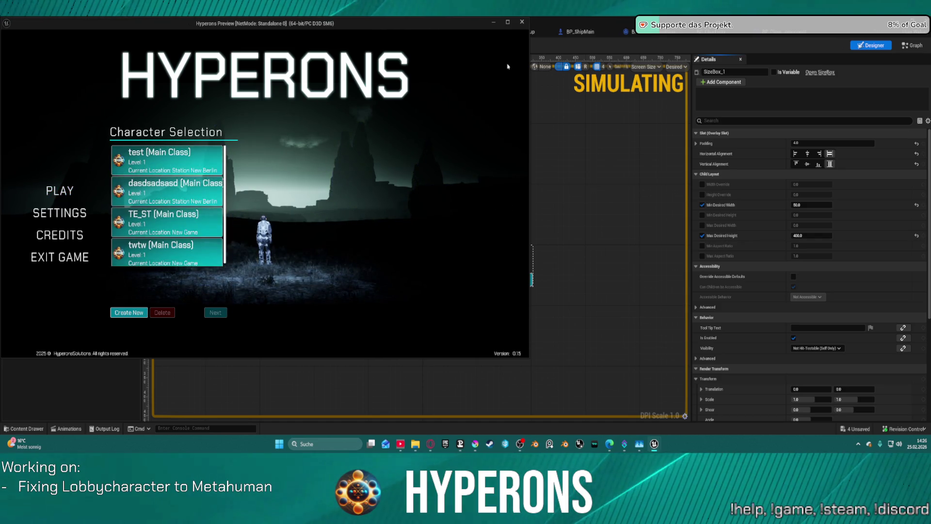
# - Close the Hyperons Preview window after checking the Character Selection list
pyautogui.click(522, 23)
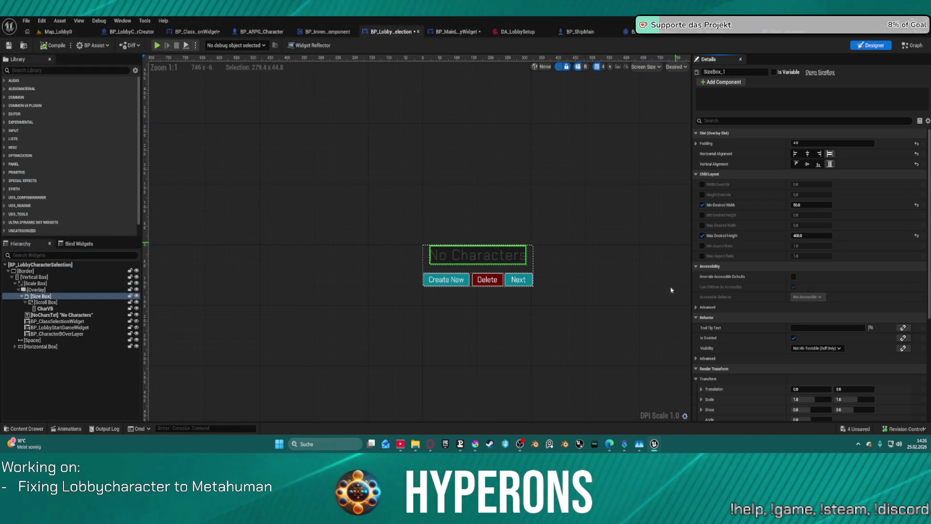
# - Enable Allow Overscroll and Always Show Scrollbar on the character list's Scroll Box, then start the preview
pyautogui.click(44, 302)
pyautogui.click(46, 309)
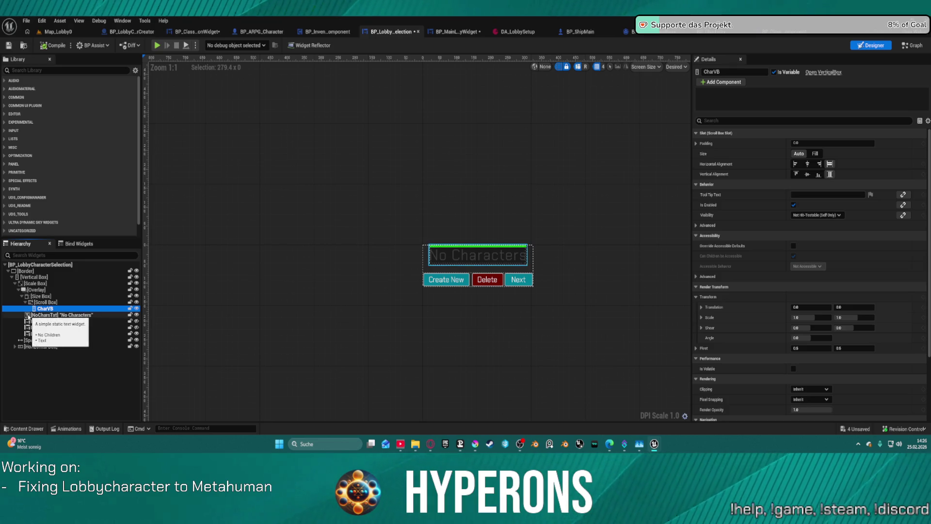
pyautogui.click(44, 302)
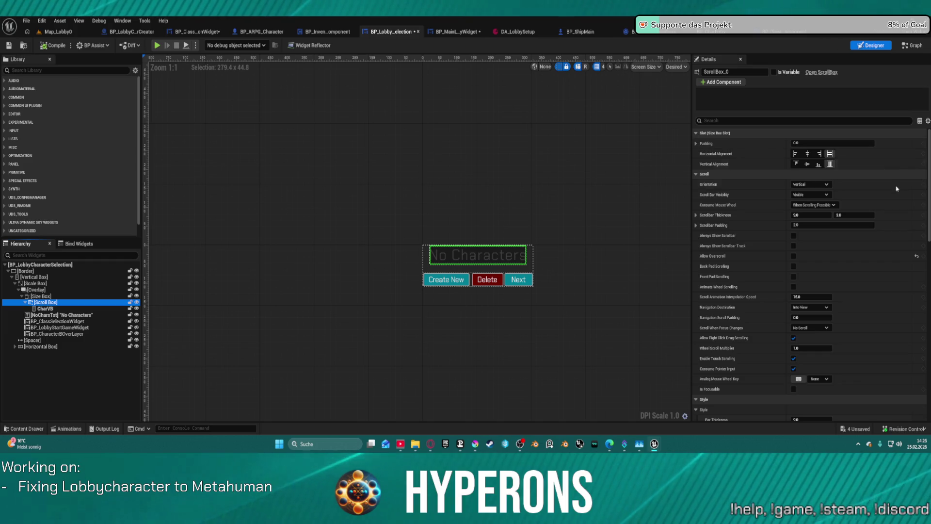
pyautogui.click(917, 255)
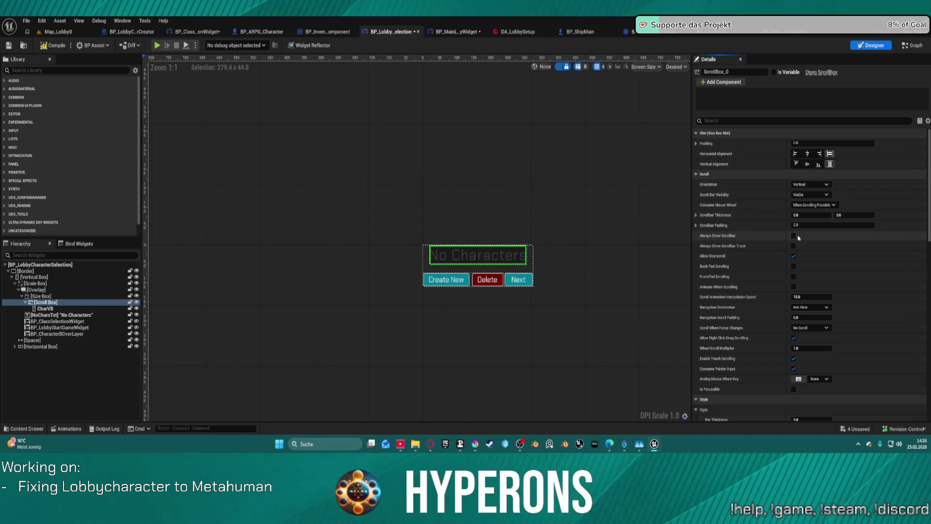
pyautogui.click(794, 236)
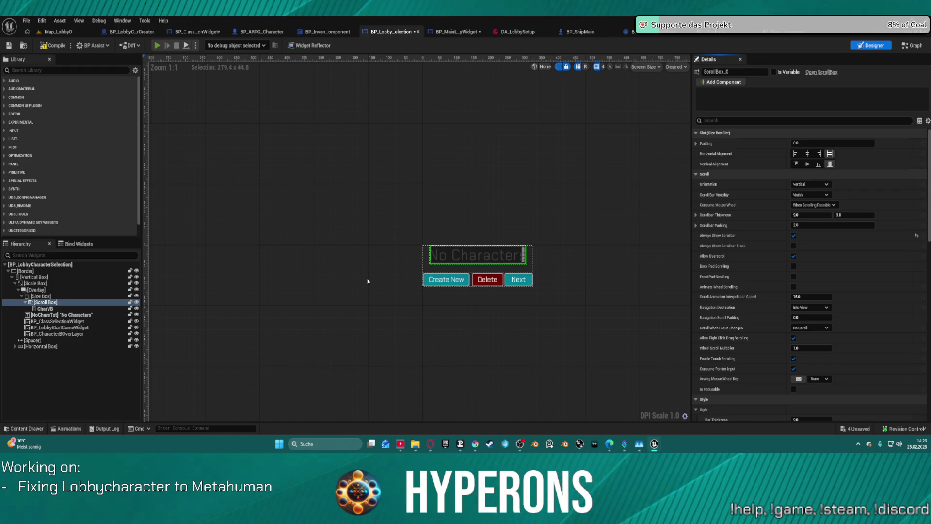
pyautogui.hotkey('alt', 'p')
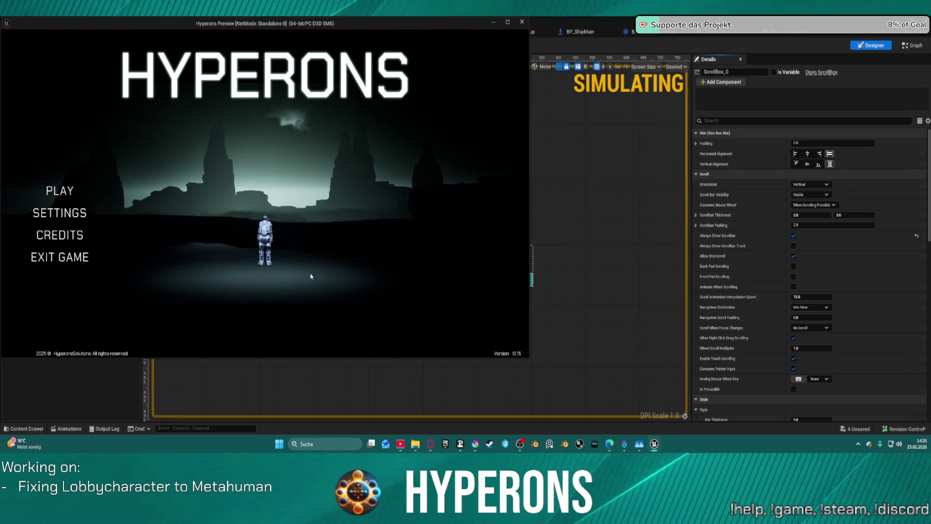
# - Create a new Gender1 character from the in-game Character Selection list
pyautogui.click(68, 192)
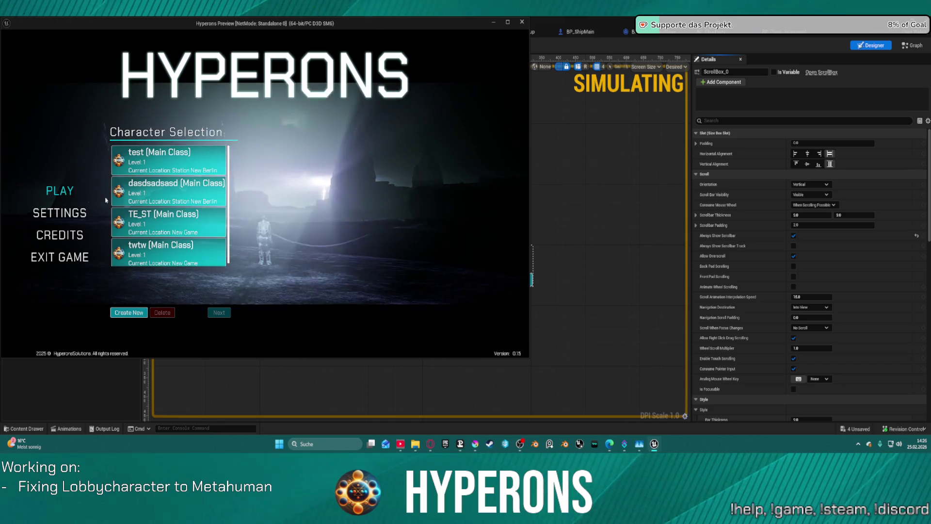
pyautogui.scroll(1, 195, 217)
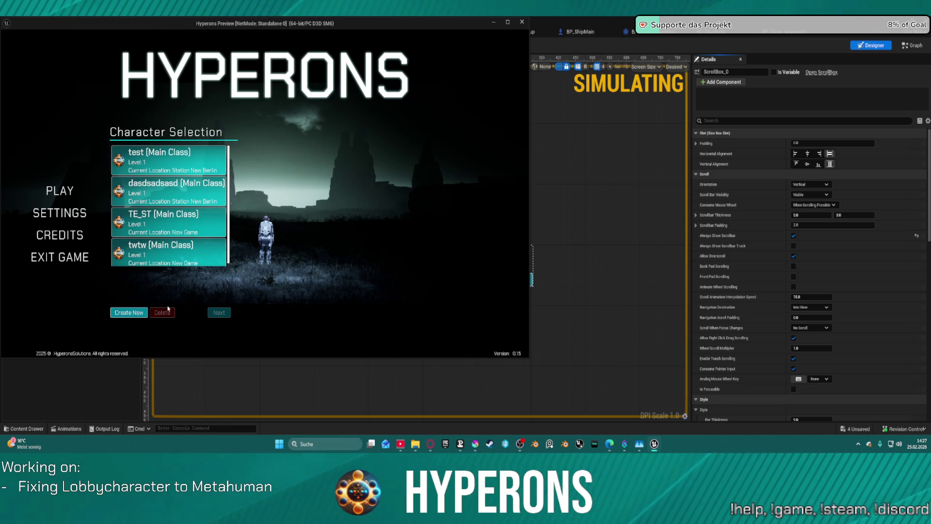
pyautogui.click(130, 313)
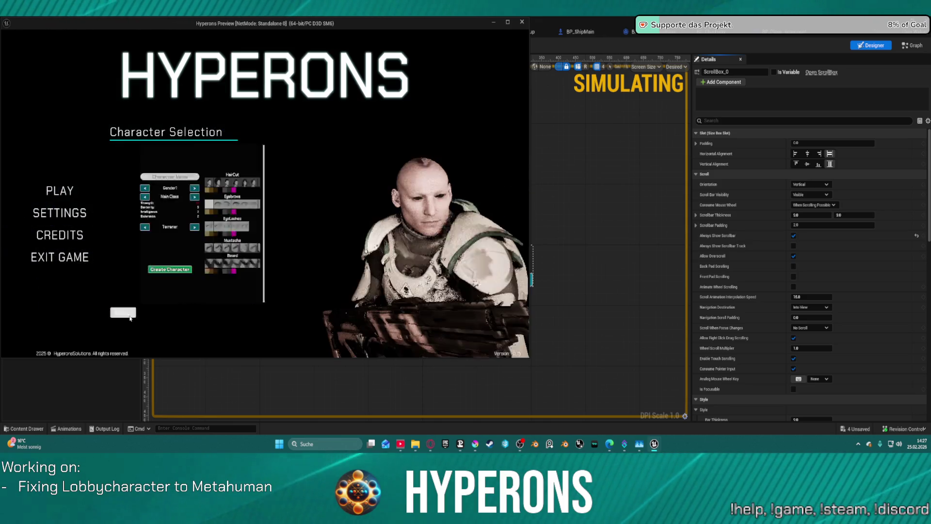
pyautogui.click(191, 168)
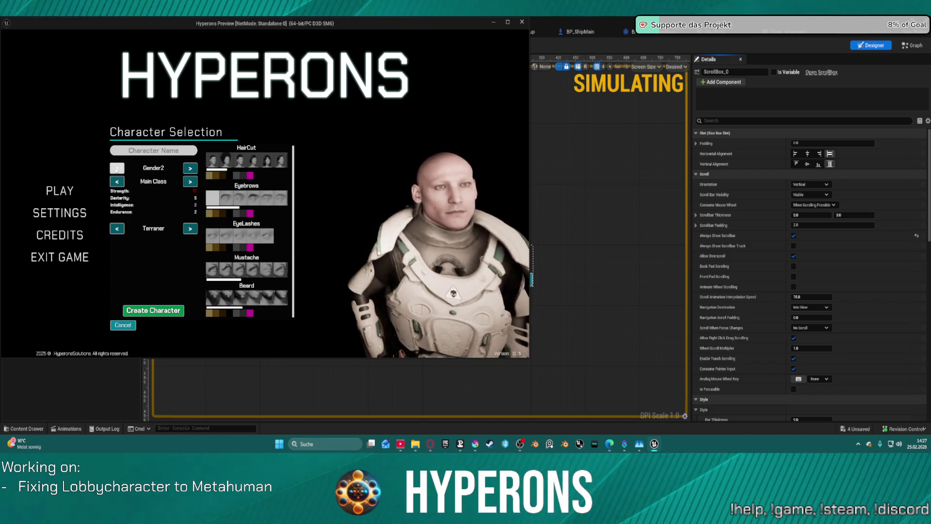
pyautogui.click(116, 168)
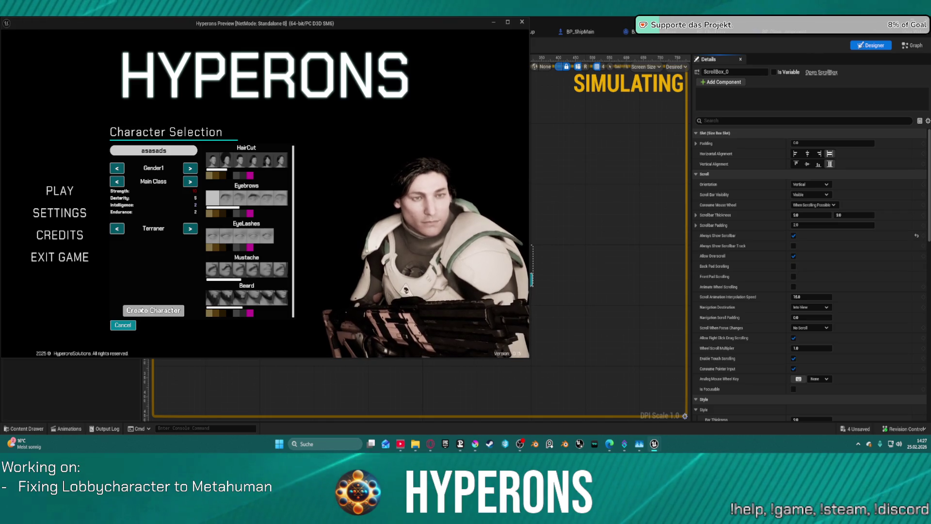
pyautogui.click(141, 310)
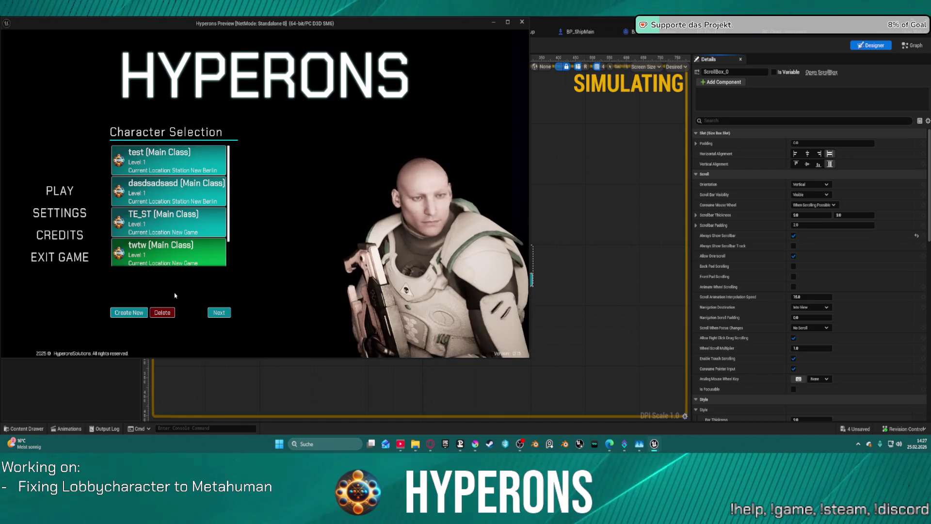
# - Delete the twtw and asasads characters, then enlarge the preview window
pyautogui.click(163, 314)
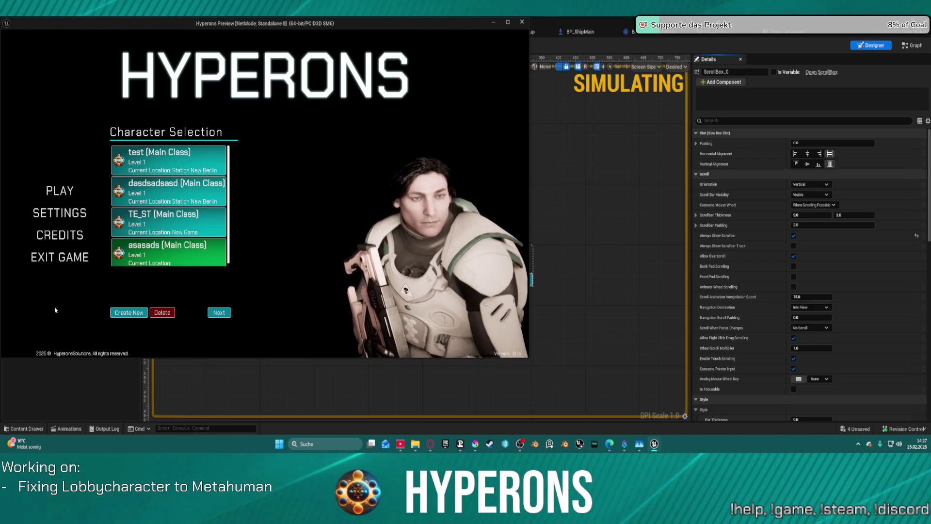
pyautogui.click(162, 312)
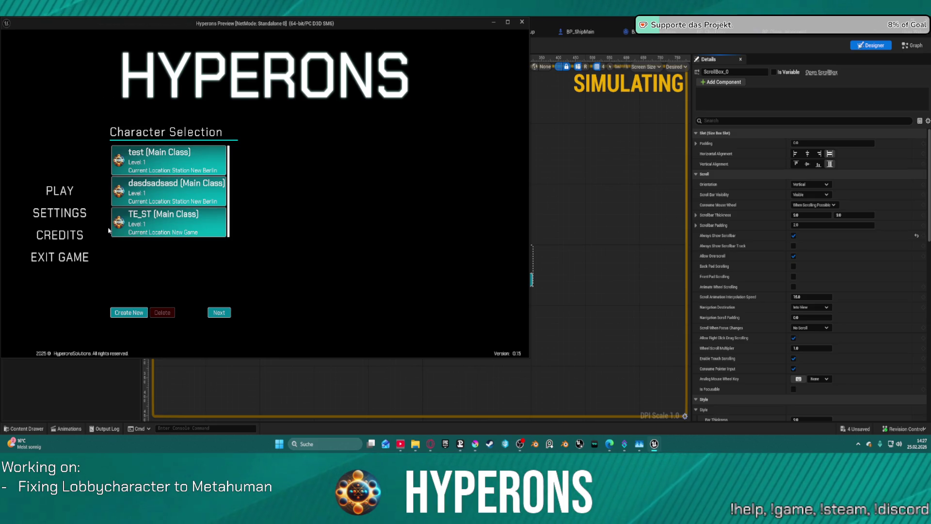
pyautogui.click(508, 23)
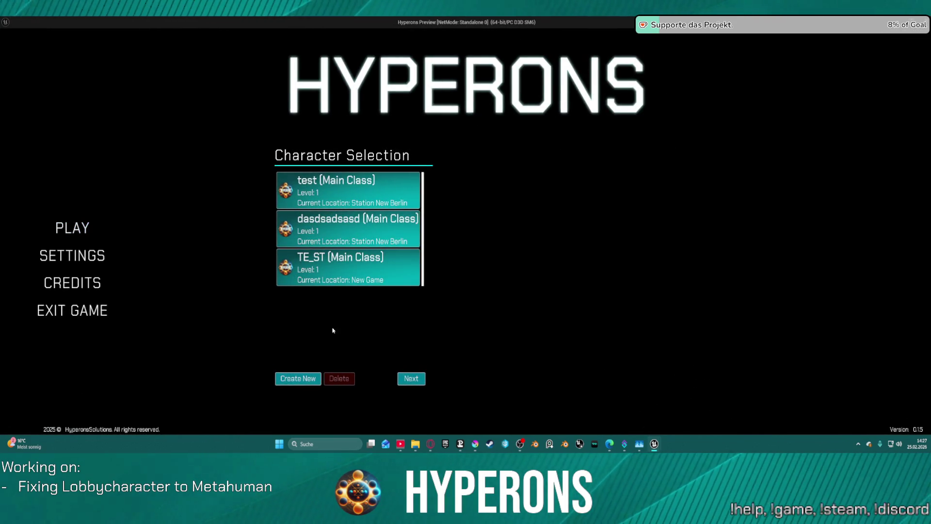
# - Create a character named '312321213' with a short haircut and pink hair
pyautogui.click(298, 379)
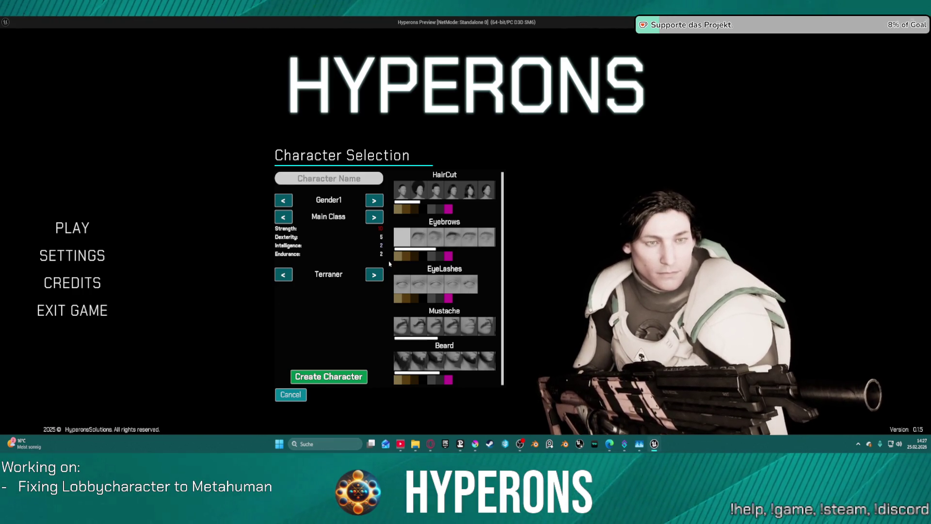
pyautogui.click(352, 176)
pyautogui.write('312321213')
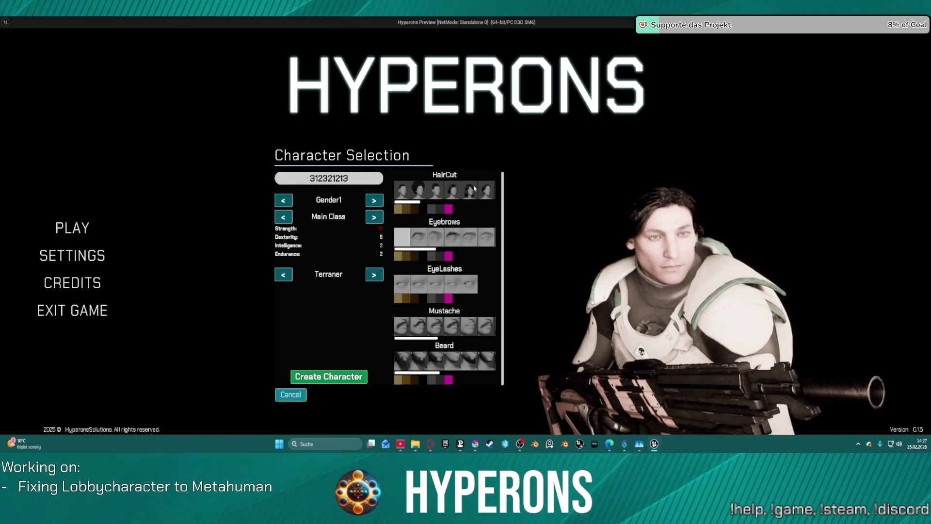
pyautogui.click(431, 189)
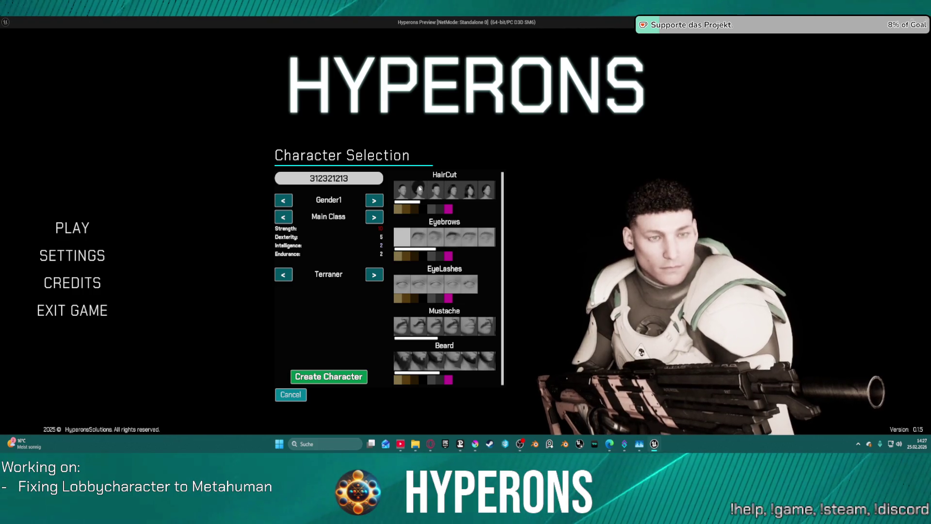
pyautogui.click(447, 210)
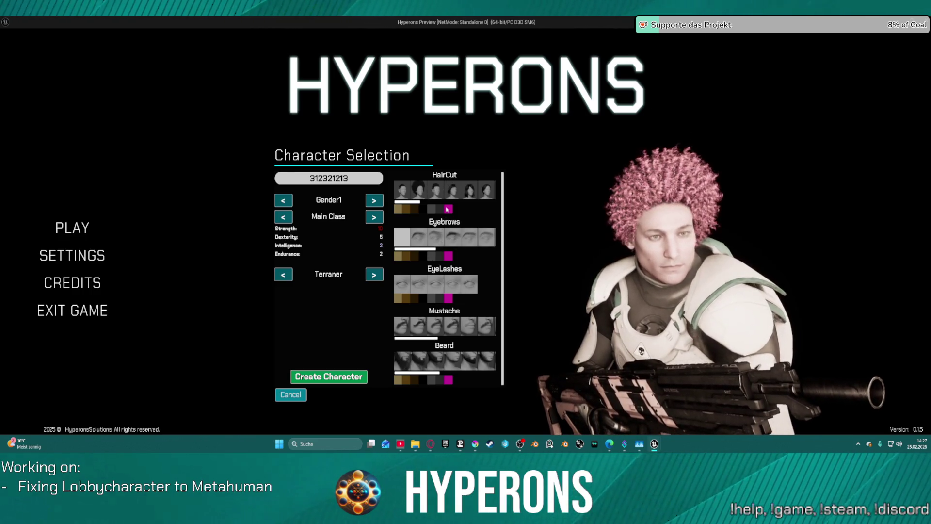
pyautogui.click(323, 380)
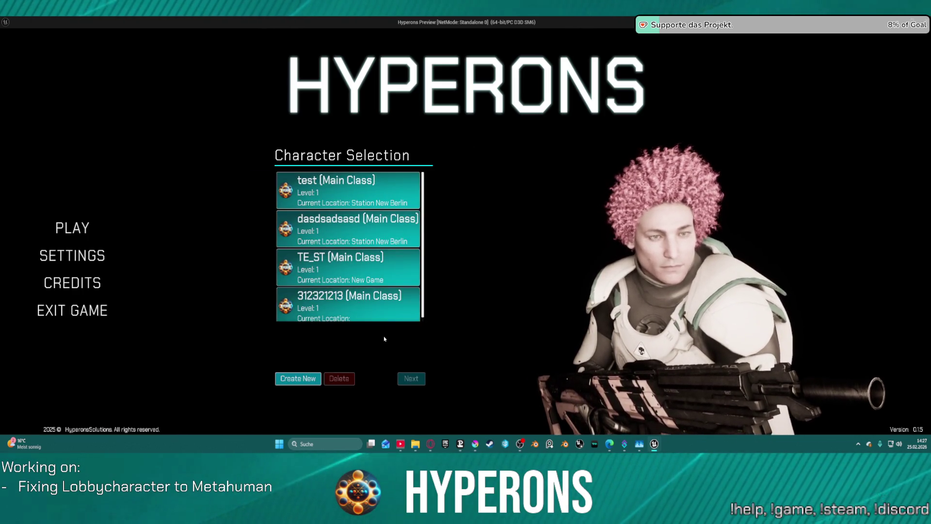
# - Select TE_ST, continue to its Play Offline screen, then stop the preview
pyautogui.click(375, 284)
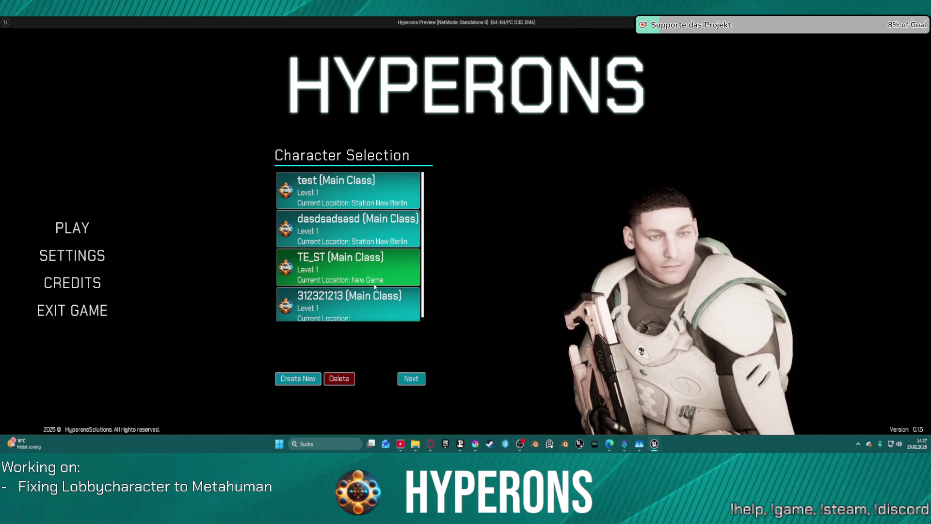
pyautogui.click(381, 237)
pyautogui.click(348, 284)
pyautogui.click(340, 309)
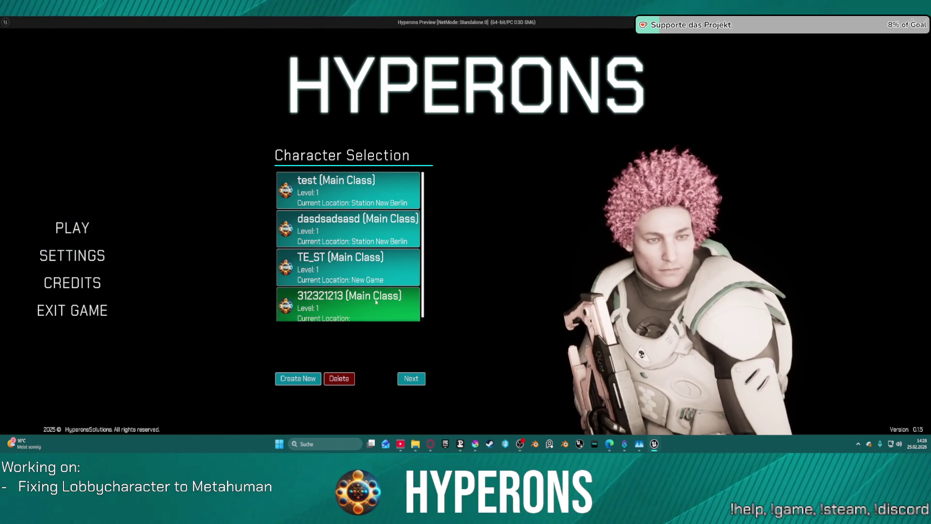
pyautogui.click(379, 272)
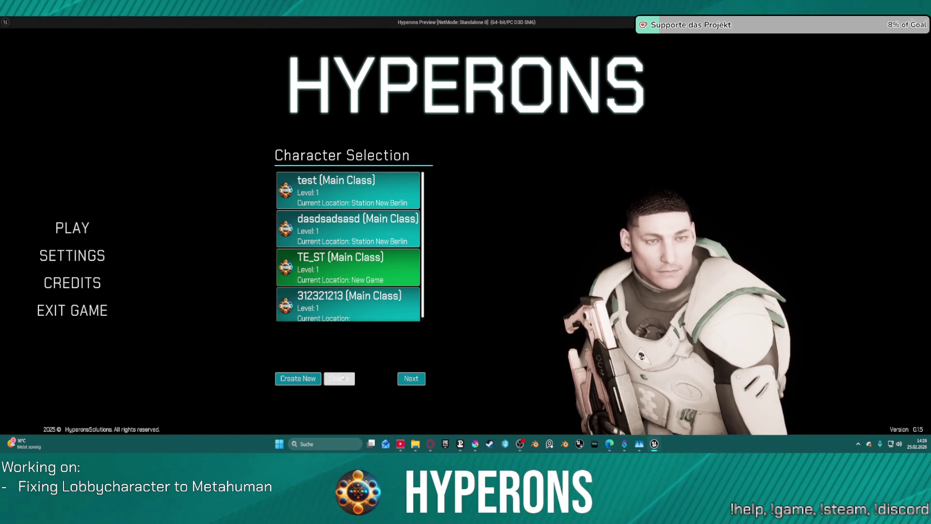
pyautogui.click(416, 379)
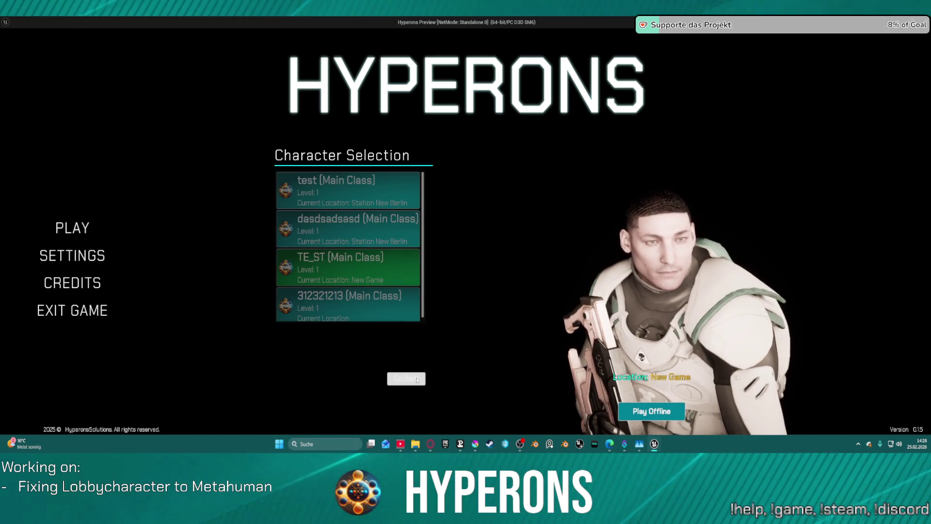
pyautogui.press('Escape')
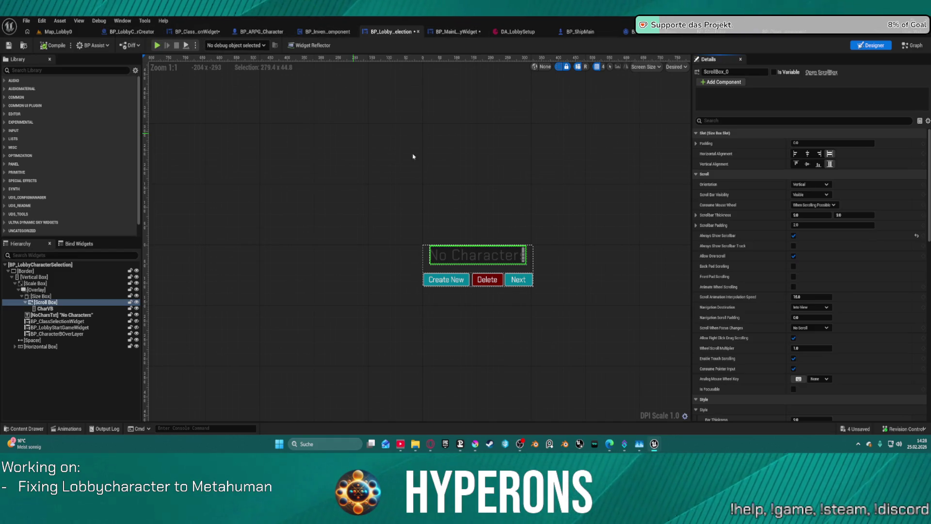
# - Open BP_LobbyStartGameWidget and eyedrop a bright green tint onto the Play Offline button
pyautogui.hotkey('ctrl', 'space')
pyautogui.doubleClick(348, 369)
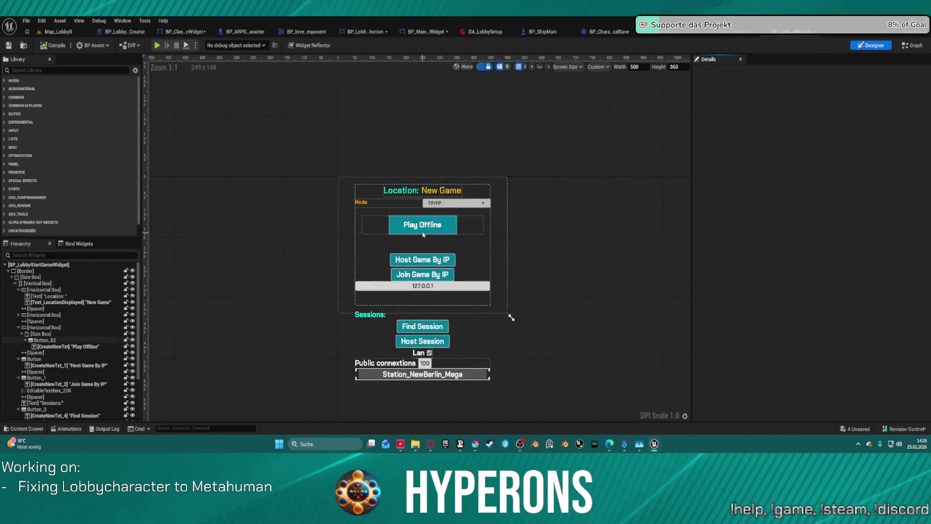
pyautogui.click(422, 231)
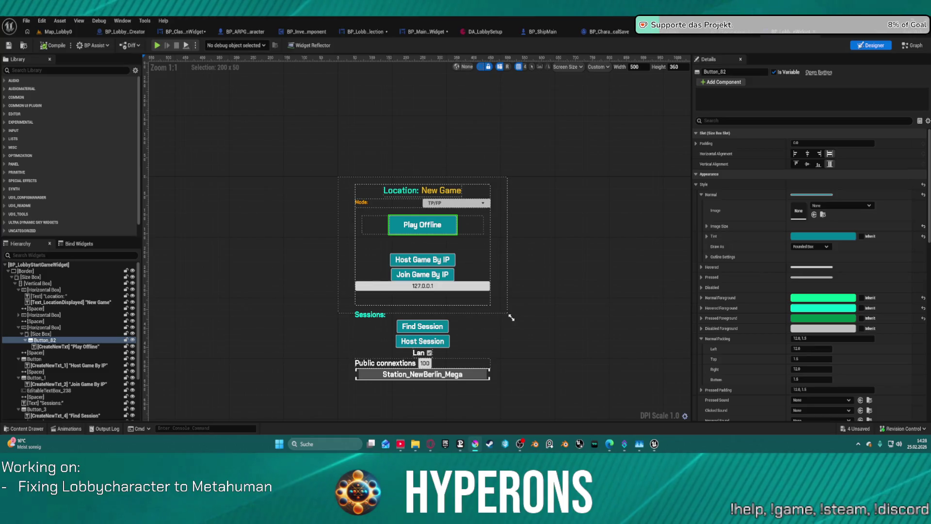
pyautogui.click(836, 237)
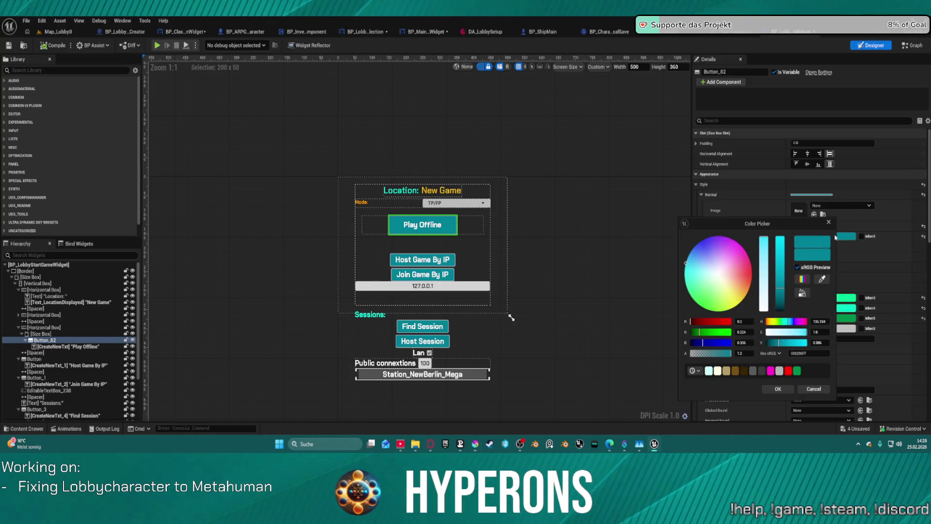
pyautogui.click(823, 279)
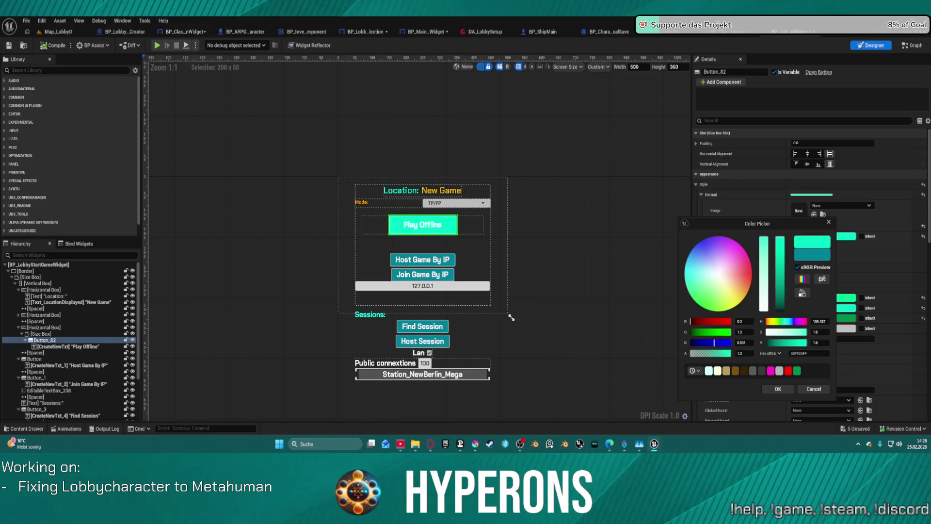
pyautogui.click(423, 262)
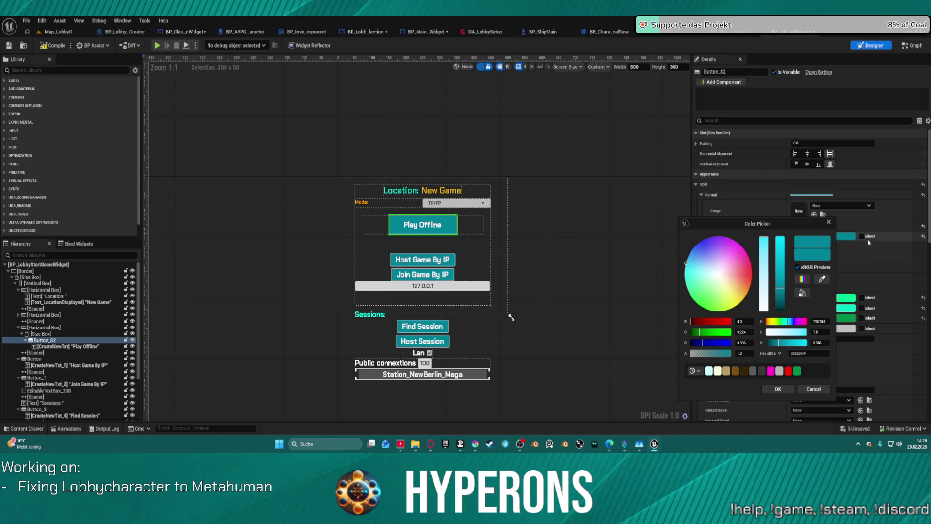
pyautogui.click(822, 279)
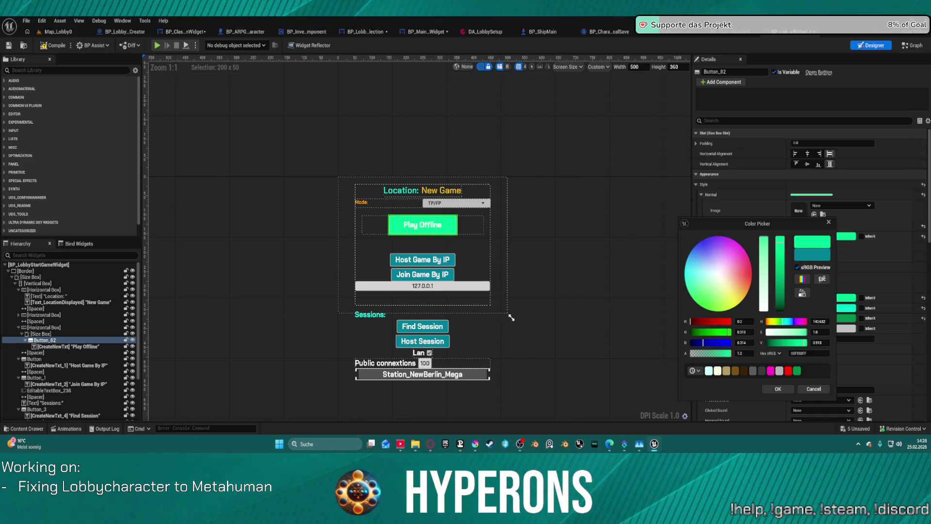
pyautogui.click(511, 318)
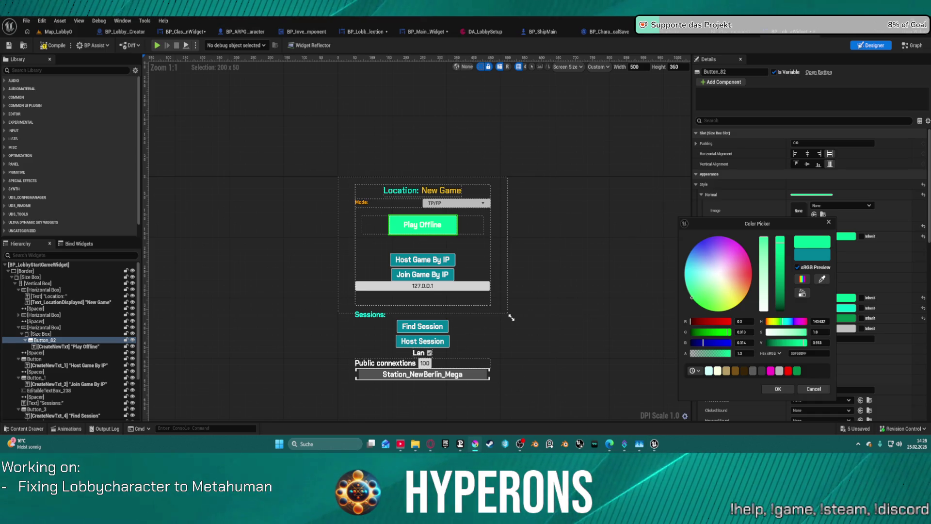
pyautogui.click(778, 388)
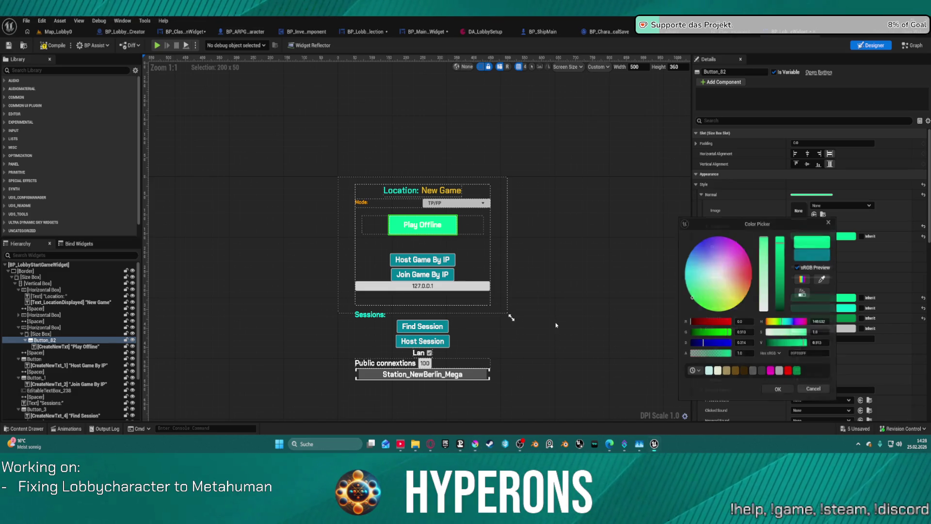
# - Give the Play Offline label outline size 1 and font size 24, then launch a test play
pyautogui.click(416, 226)
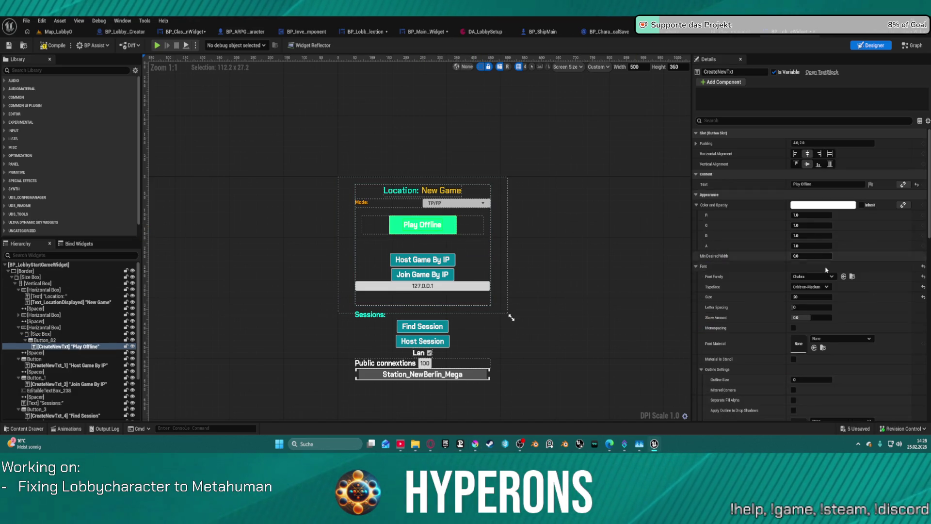
pyautogui.scroll(-2, 800, 341)
pyautogui.click(812, 343)
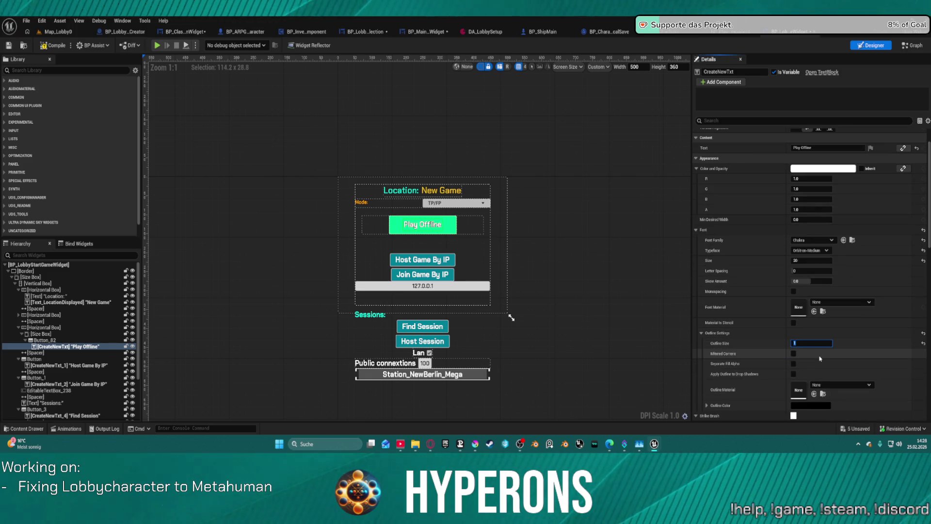
pyautogui.write('1')
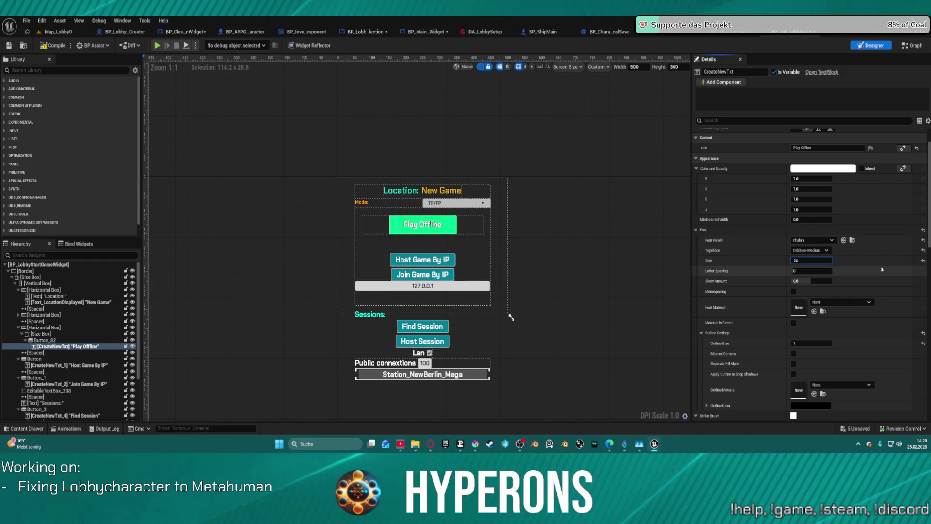
pyautogui.press('Return')
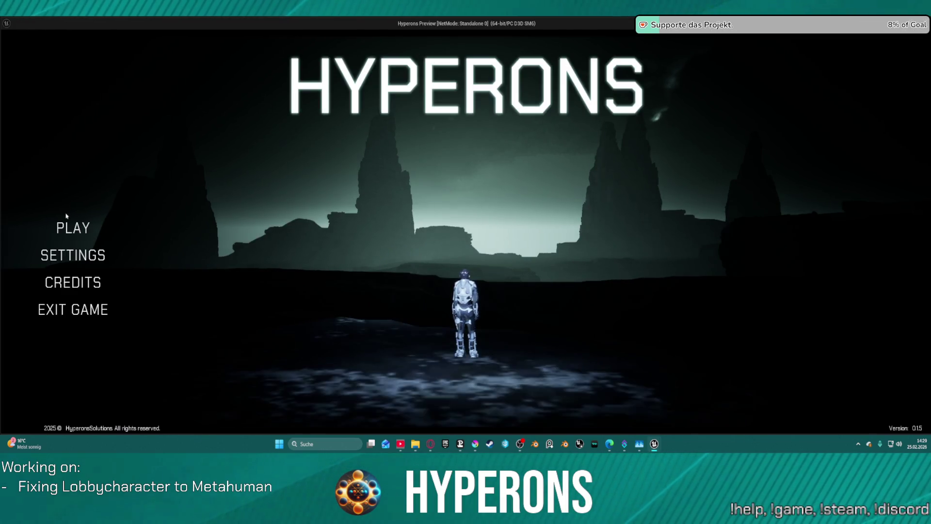
pyautogui.click(72, 227)
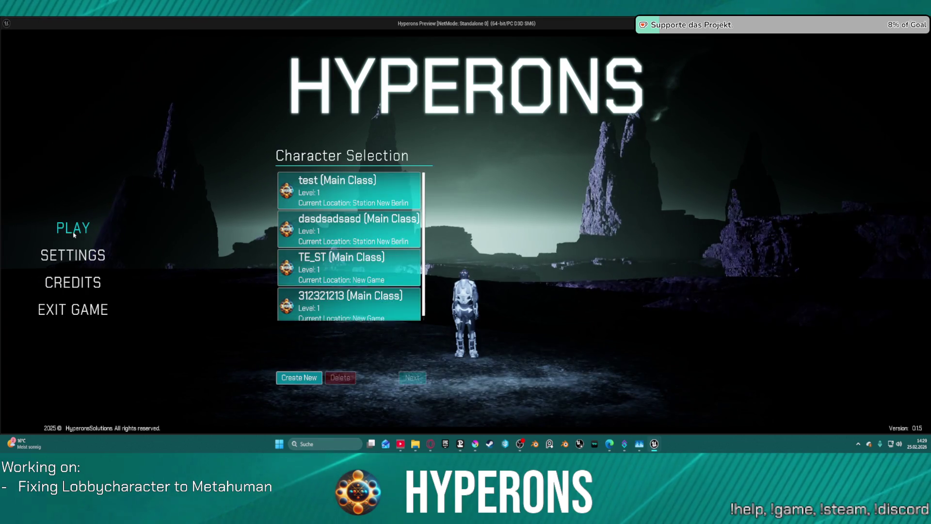
# - Pick the test character, continue to the green Play Offline screen, then stop the preview
pyautogui.click(365, 288)
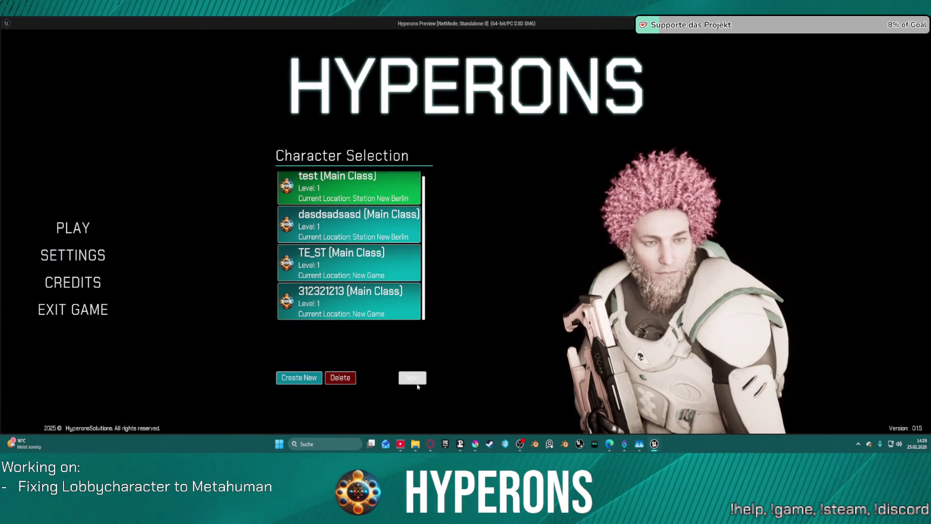
pyautogui.click(412, 378)
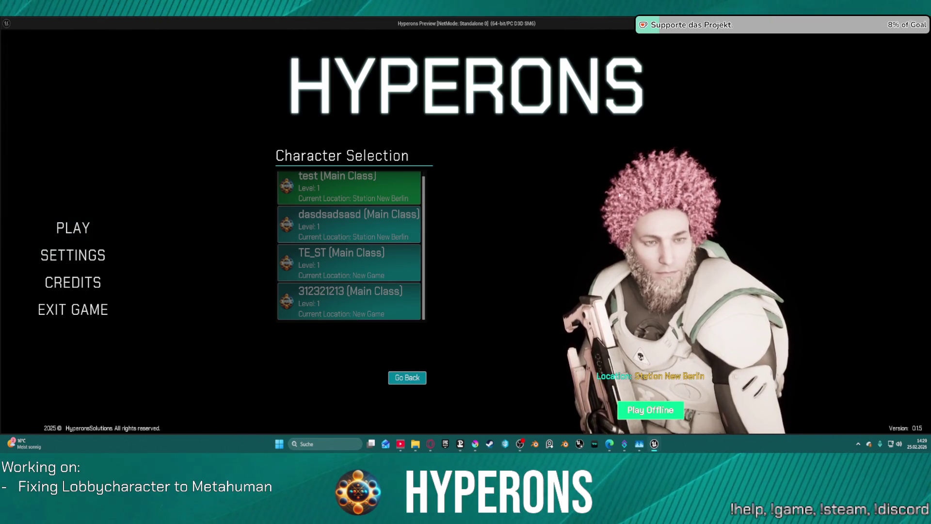
pyautogui.press('Escape')
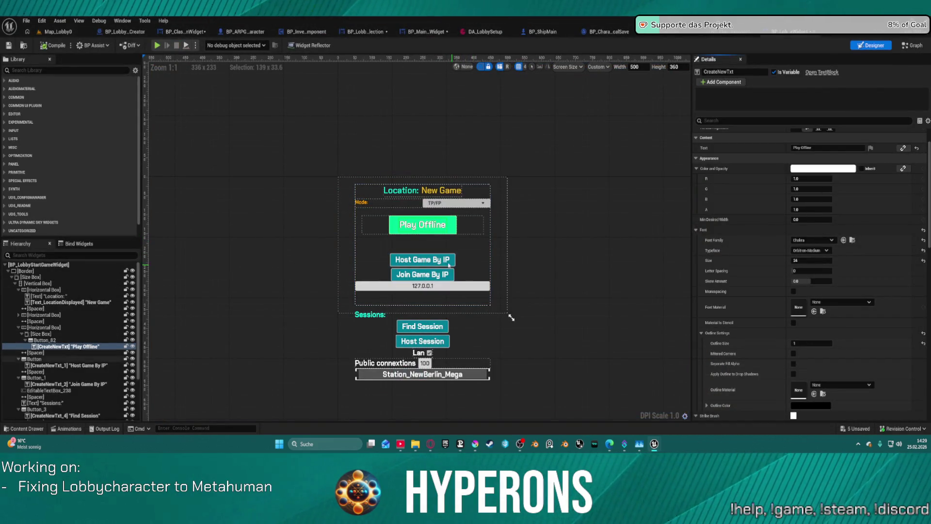
# - Reset the Play Offline button's normal style and eyedrop a deeper green tint for it
pyautogui.click(422, 225)
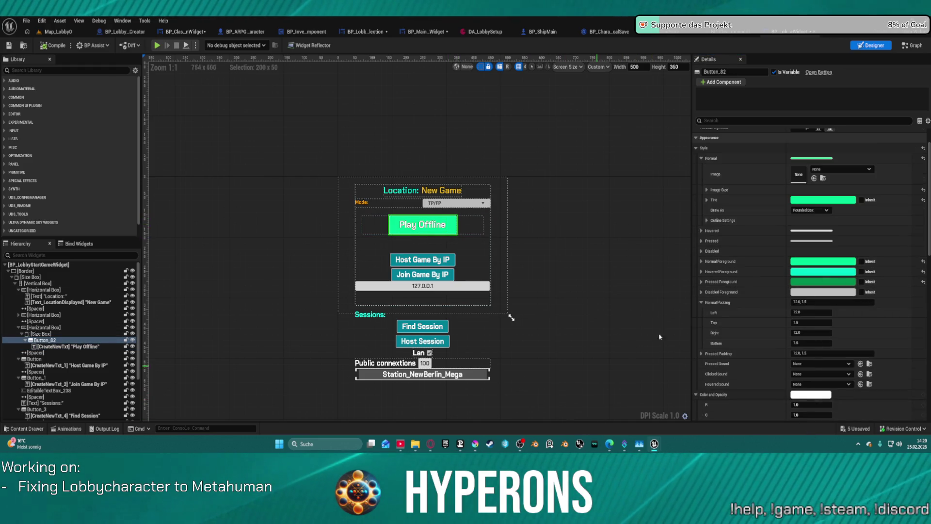
pyautogui.click(843, 205)
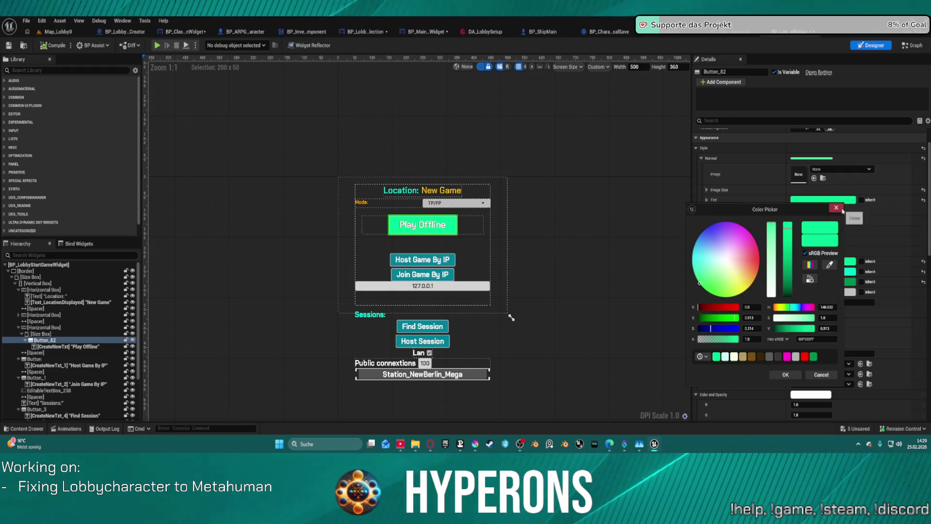
pyautogui.click(918, 166)
pyautogui.click(924, 158)
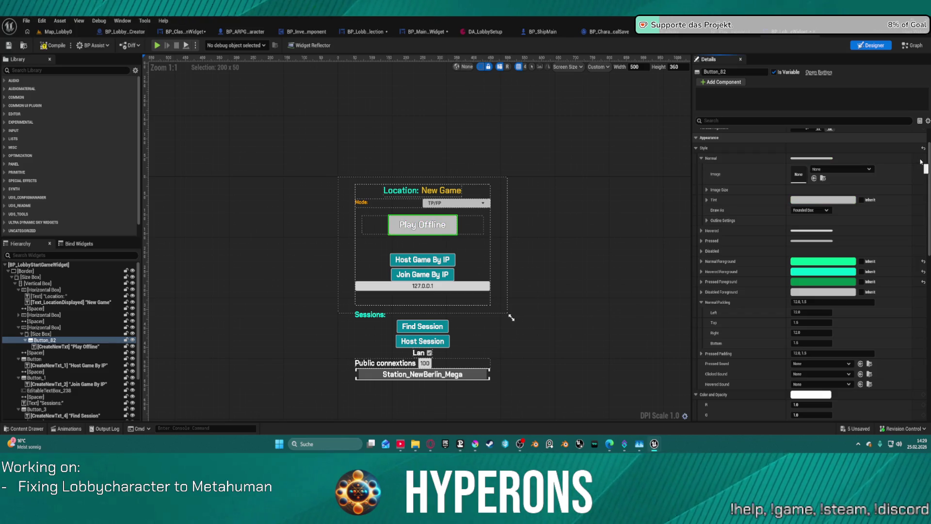
pyautogui.click(824, 200)
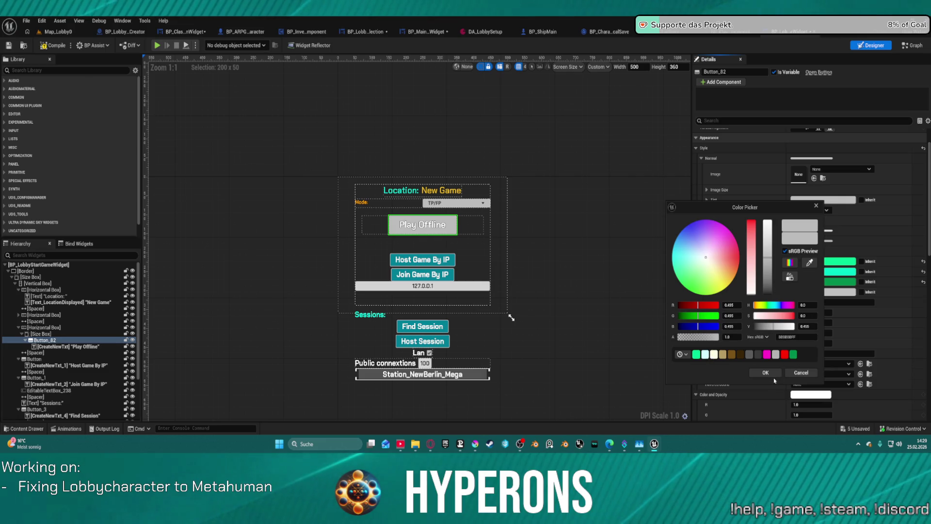
pyautogui.click(769, 373)
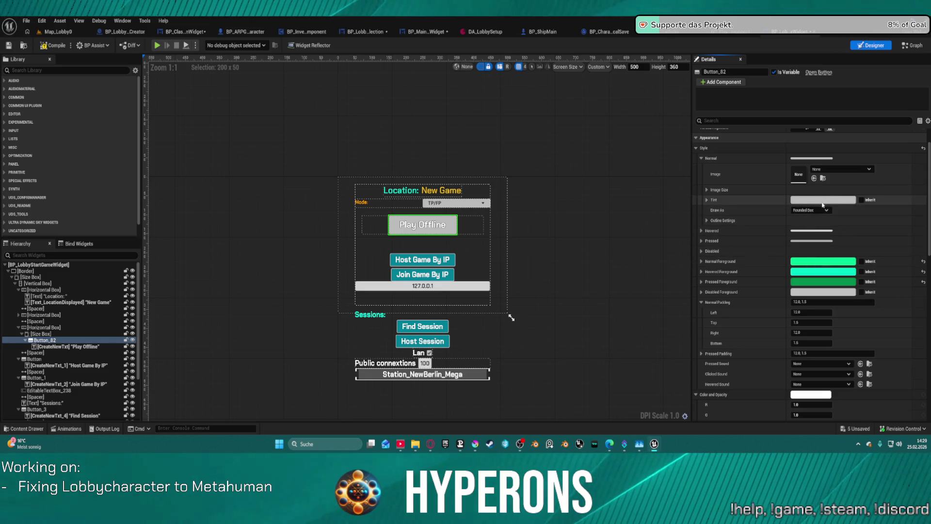
pyautogui.click(825, 199)
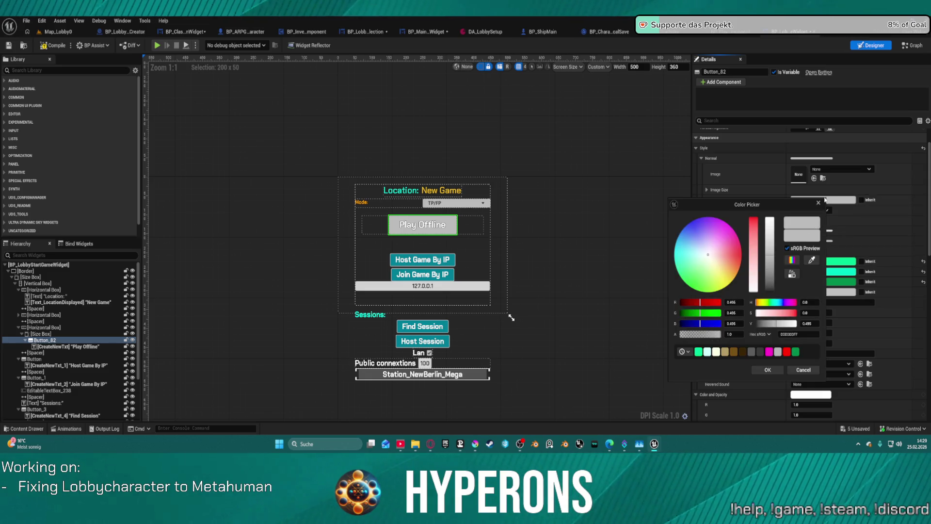
pyautogui.click(813, 261)
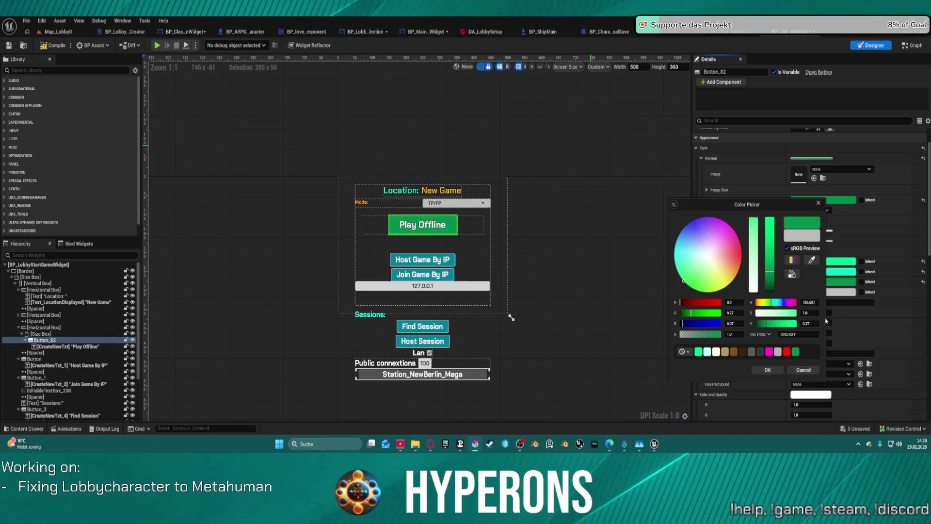
pyautogui.click(768, 371)
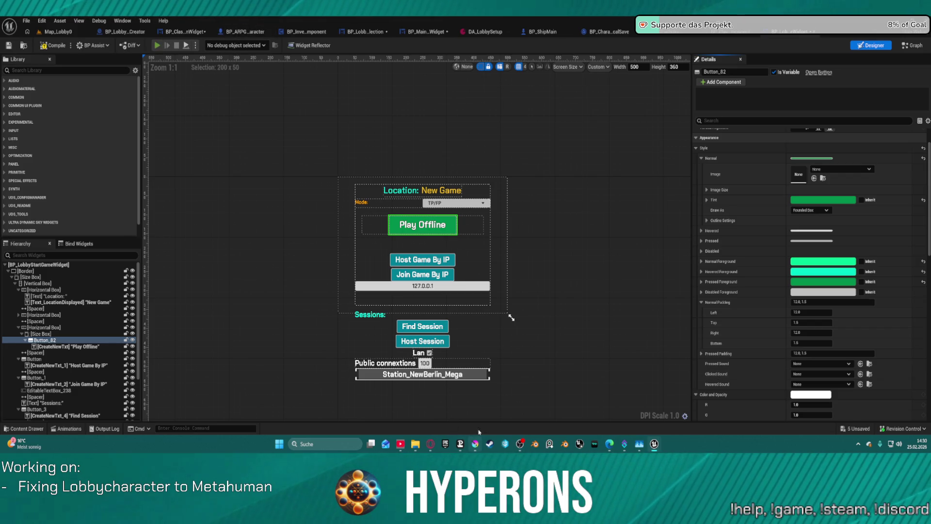
pyautogui.moveTo(479, 447)
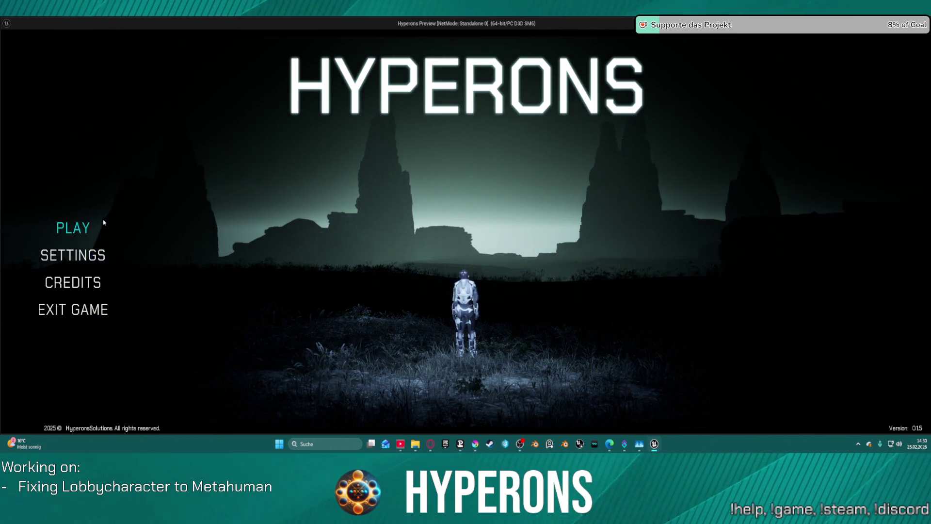
# - Preview the 'test' character on the running game's selection screen, then open BP_CharEntry in the designer
pyautogui.click(87, 225)
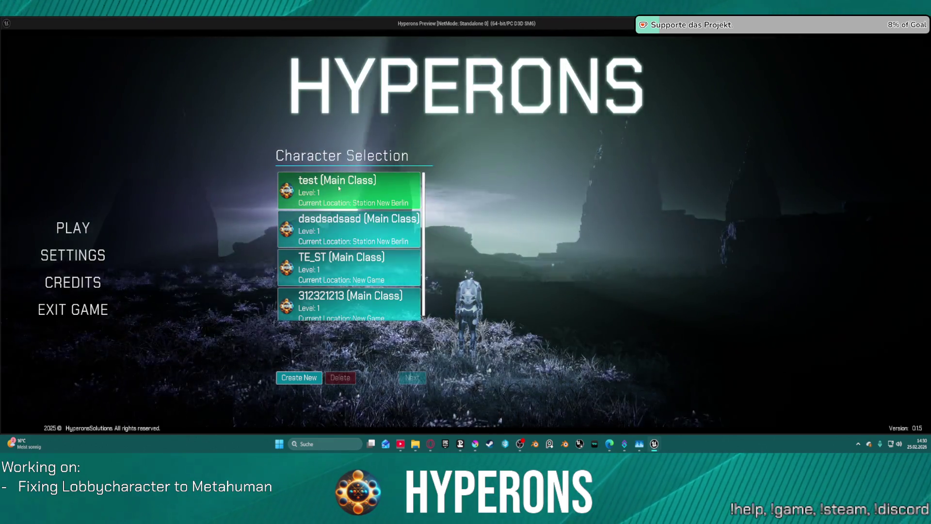
pyautogui.click(338, 187)
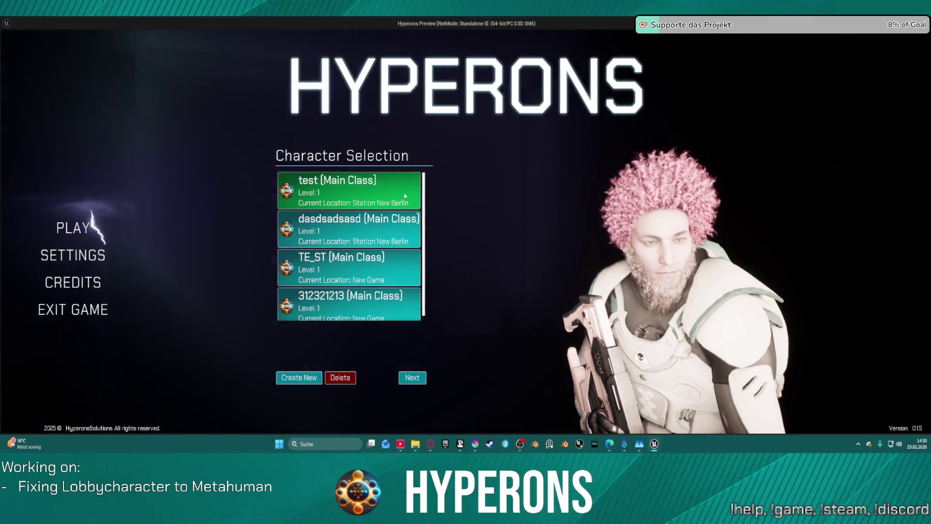
pyautogui.hotkey('alt', 'Tab')
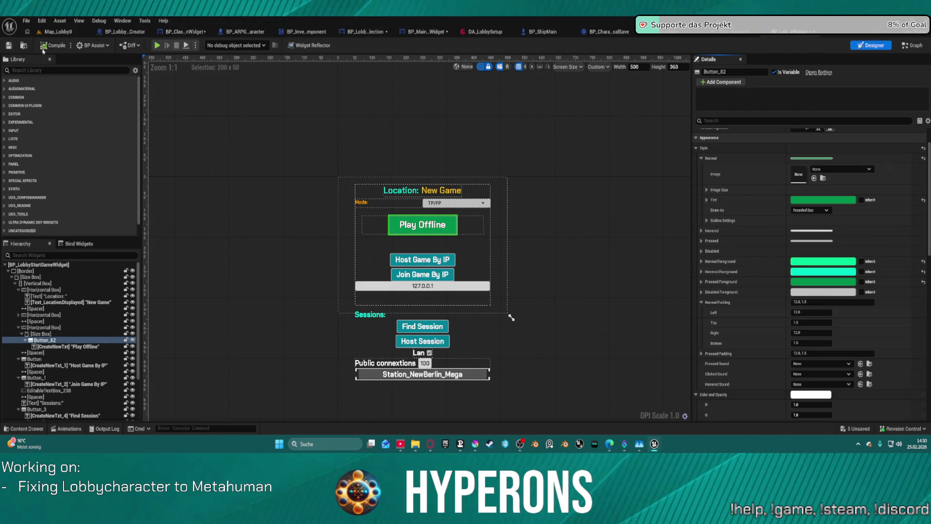
pyautogui.click(698, 31)
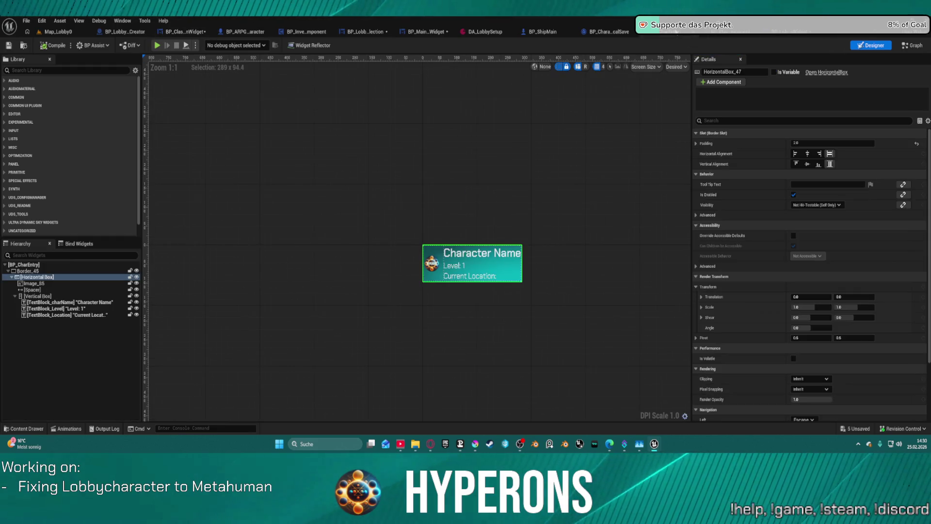
pyautogui.click(912, 45)
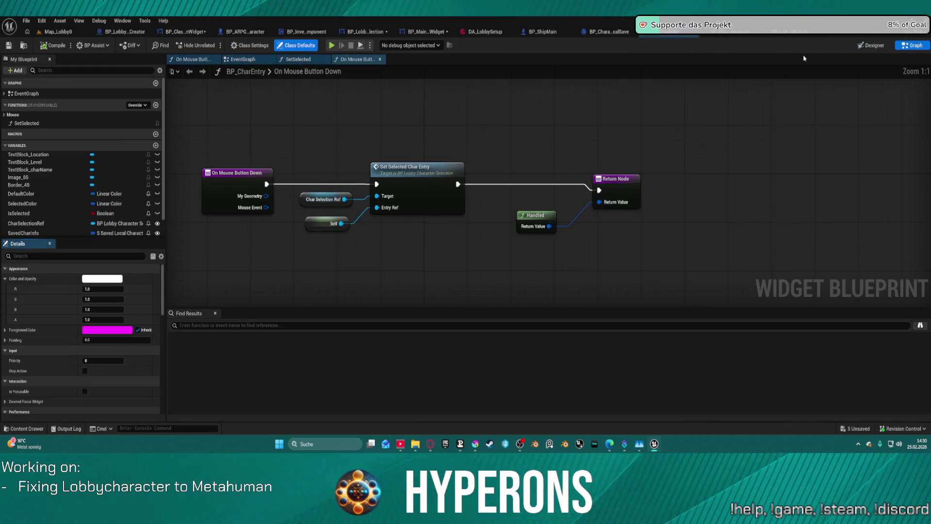
pyautogui.click(260, 61)
pyautogui.scroll(5, 584, 267)
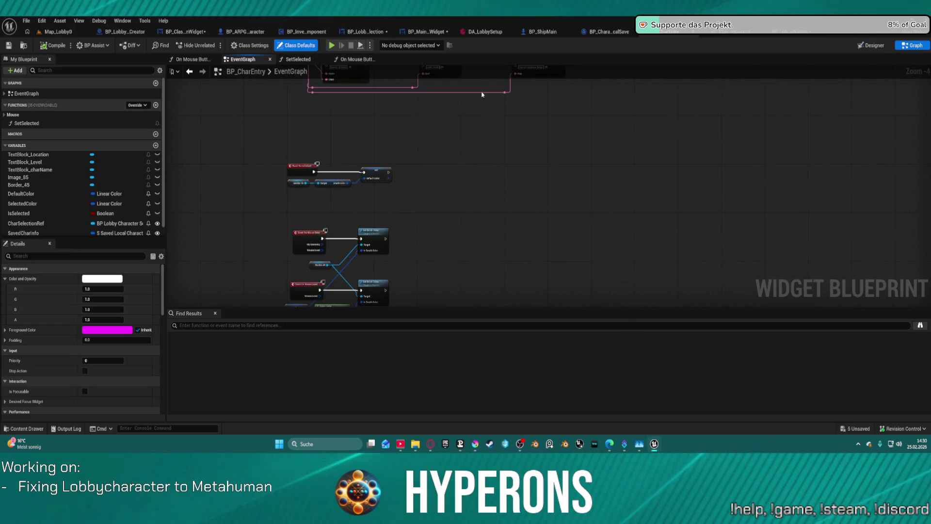
pyautogui.moveTo(423, 130); pyautogui.dragTo(491, 99)
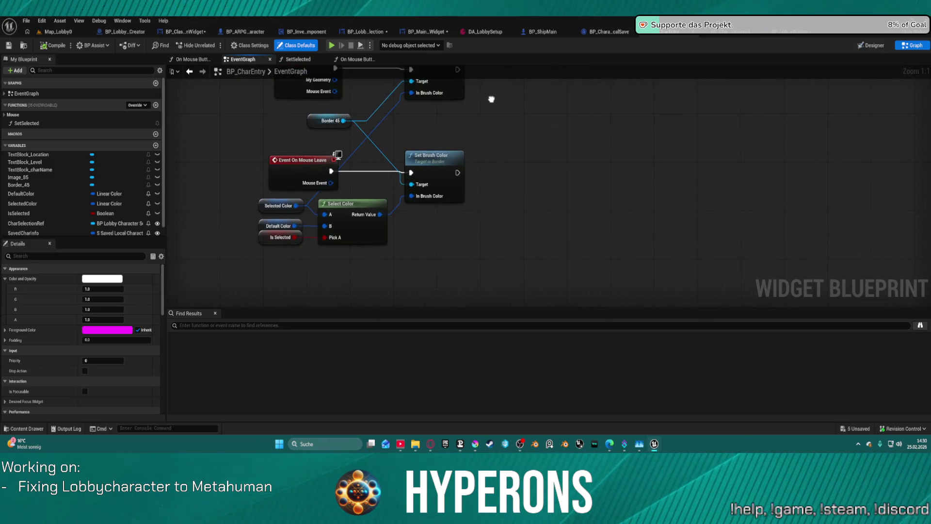
pyautogui.click(262, 210)
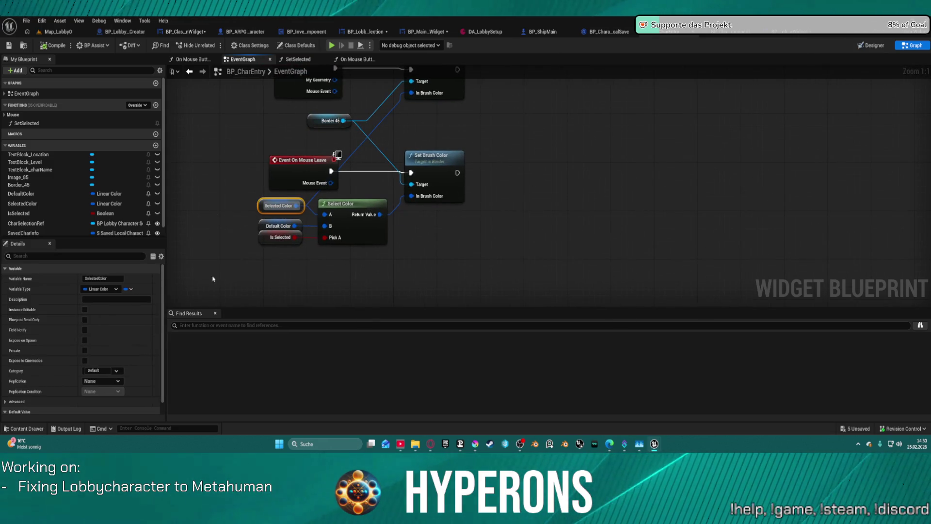
pyautogui.scroll(-2, 59, 369)
pyautogui.click(279, 226)
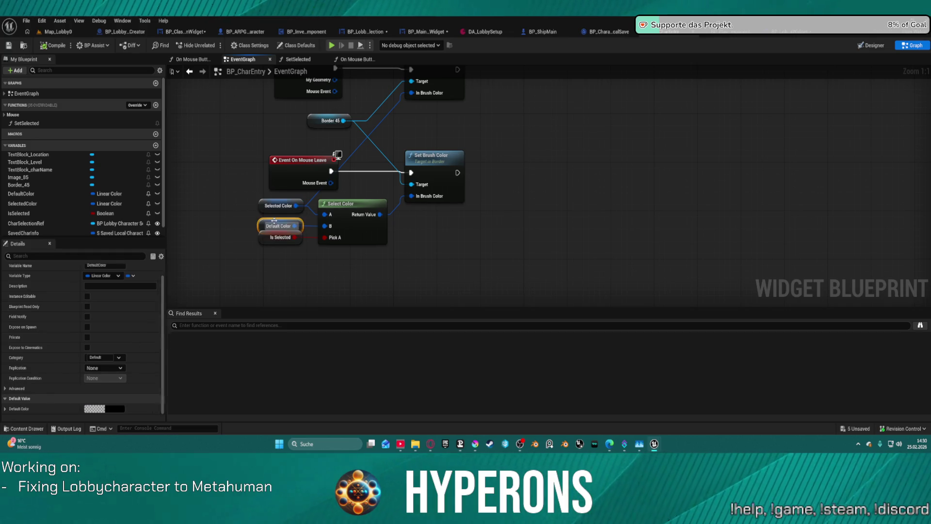
pyautogui.click(281, 207)
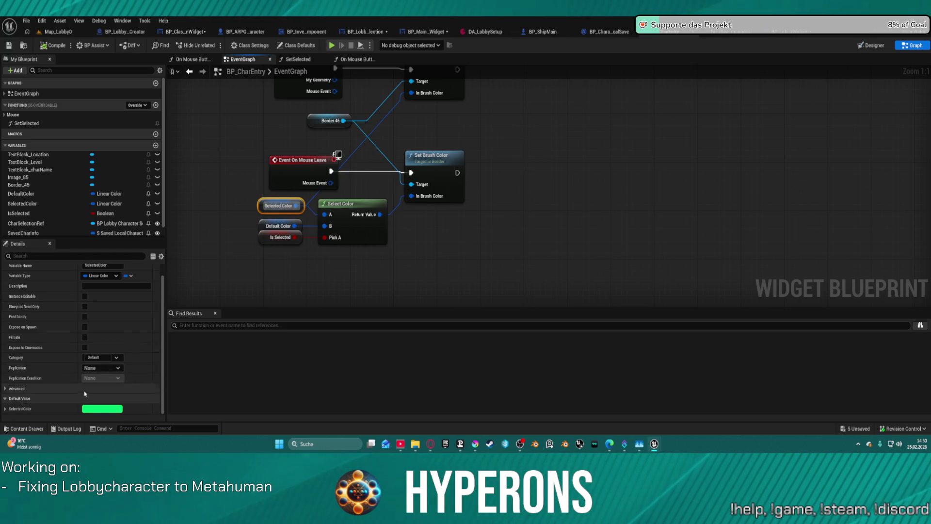
pyautogui.scroll(-4, 421, 211)
pyautogui.scroll(3, 545, 198)
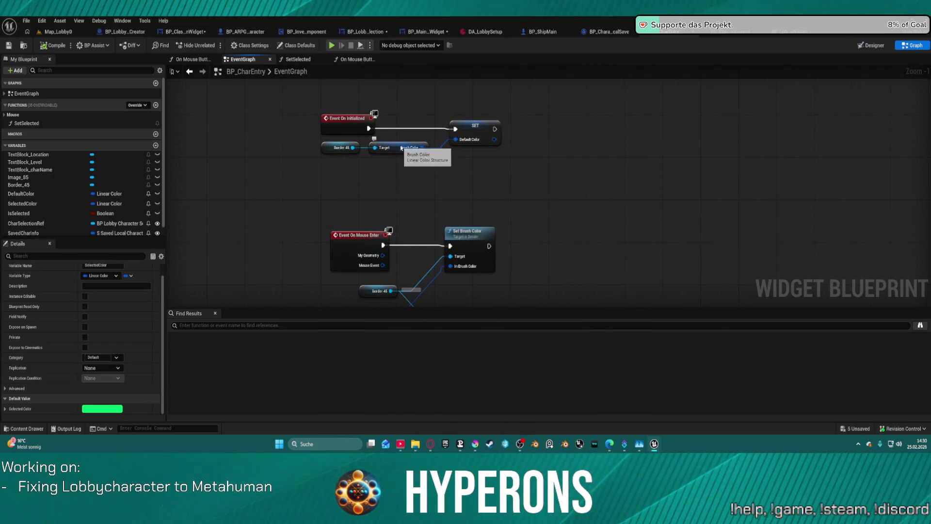
pyautogui.click(474, 127)
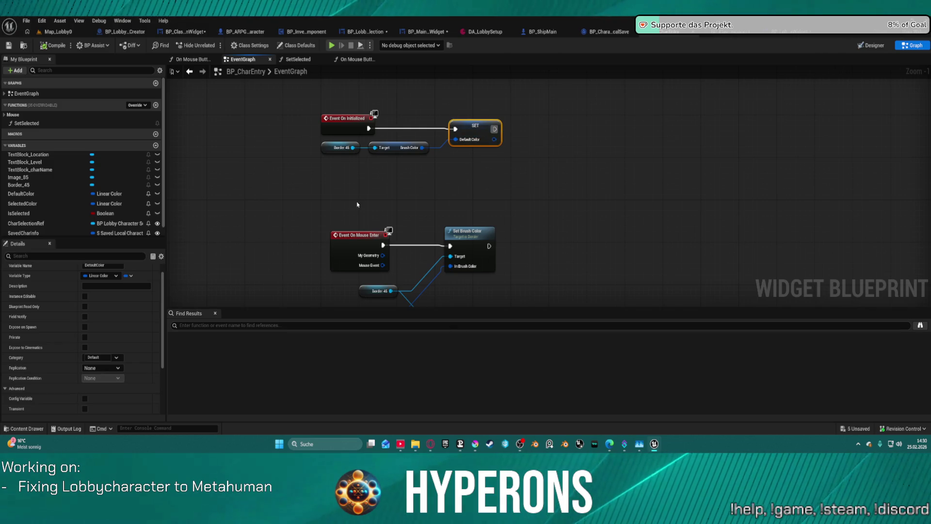
pyautogui.scroll(-3, 359, 201)
pyautogui.scroll(3, 411, 98)
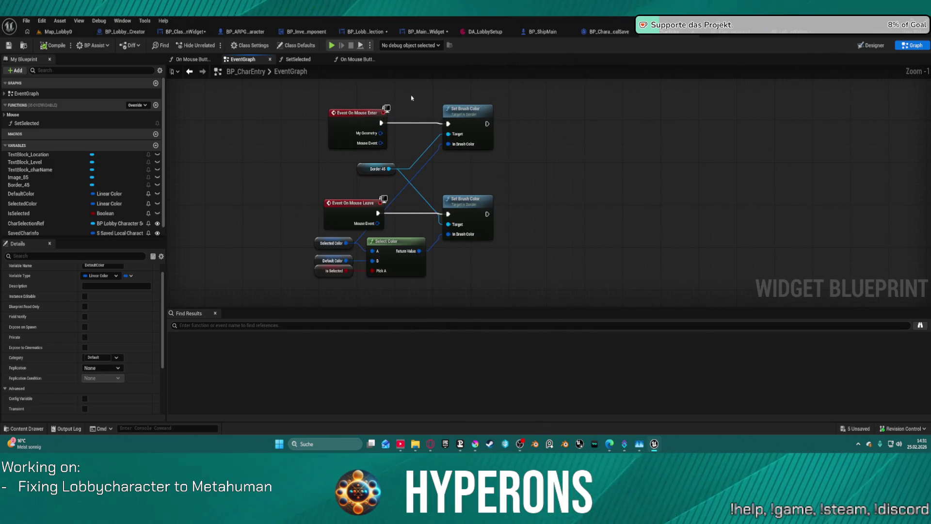
pyautogui.click(333, 261)
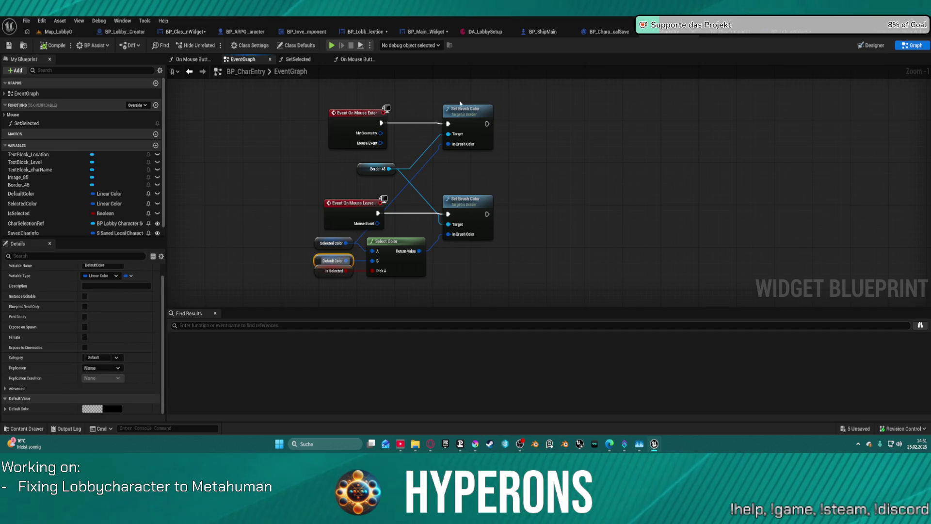
pyautogui.moveTo(460, 104); pyautogui.dragTo(401, 272)
pyautogui.click(261, 251)
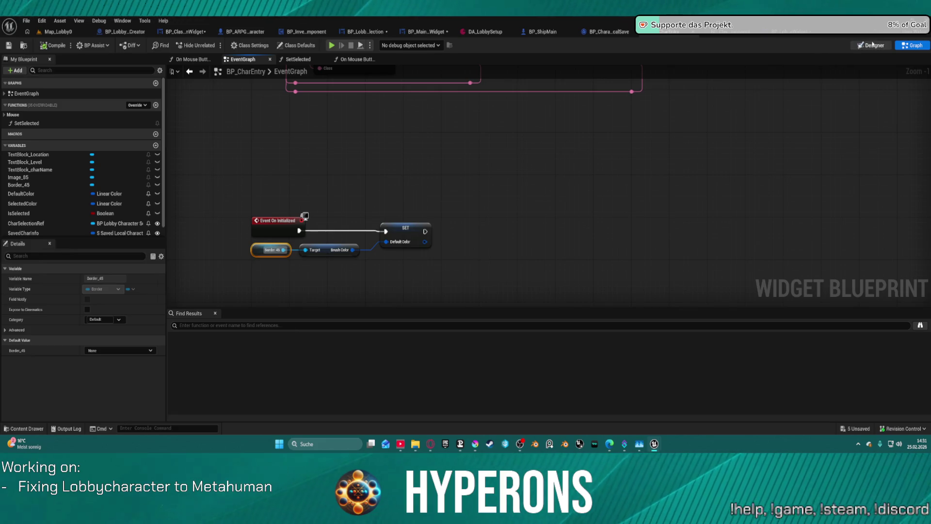
pyautogui.click(873, 45)
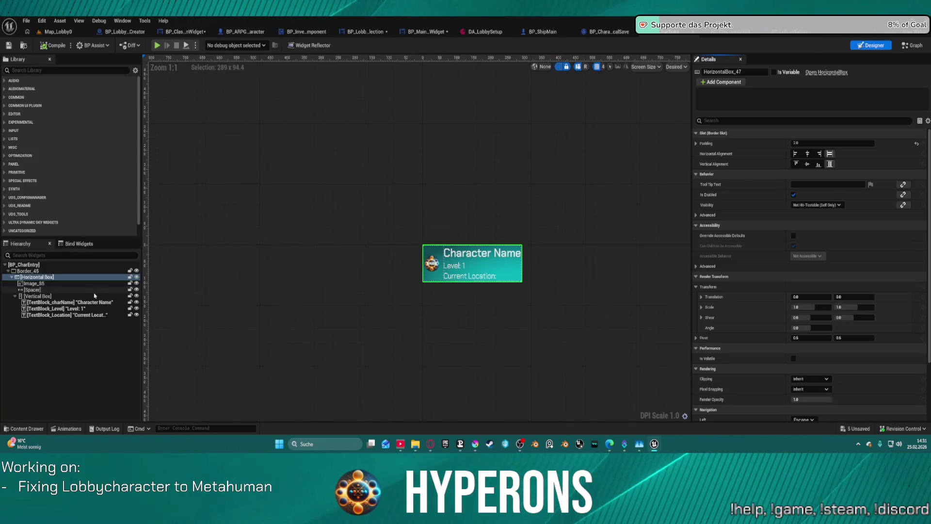
# - Inspect Border_45 and Image_85 in BP_CharEntry, then go back to BP_LobbyStartGameWidget
pyautogui.click(29, 271)
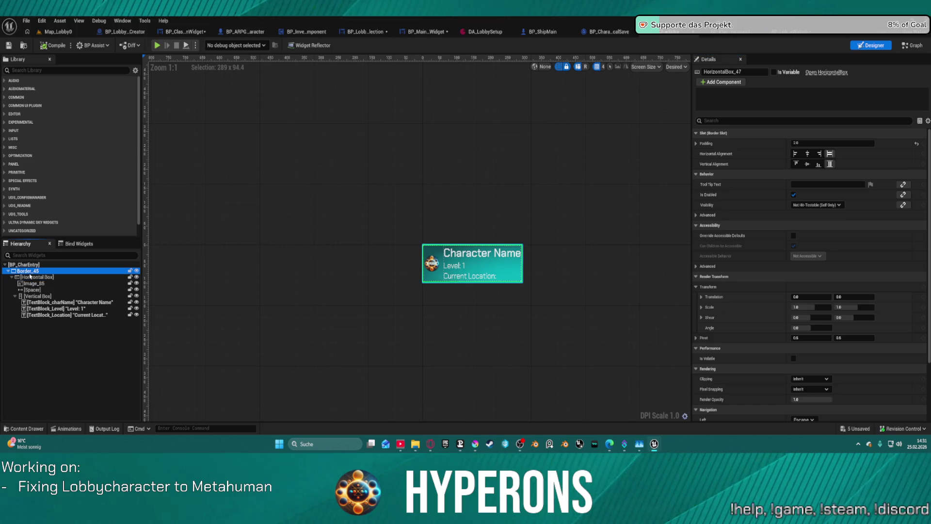
pyautogui.moveTo(603, 273); pyautogui.dragTo(521, 201)
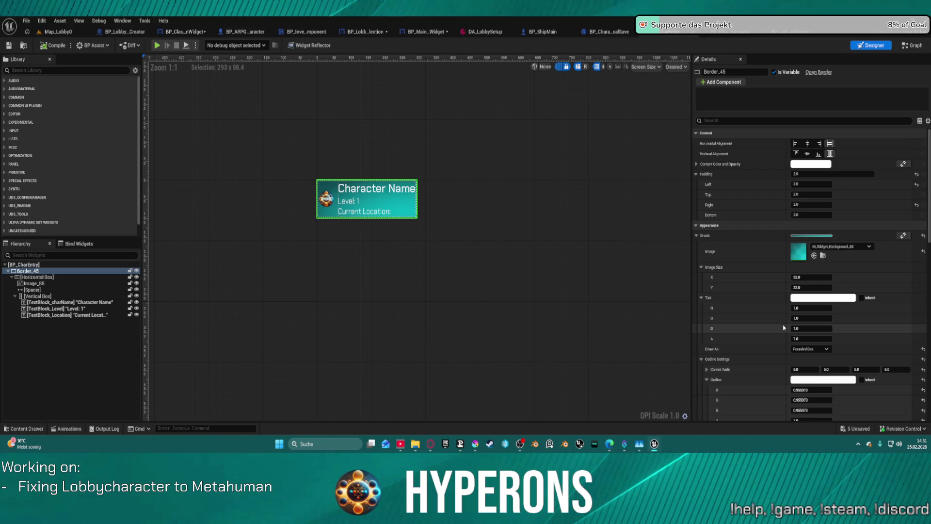
pyautogui.scroll(-5, 755, 309)
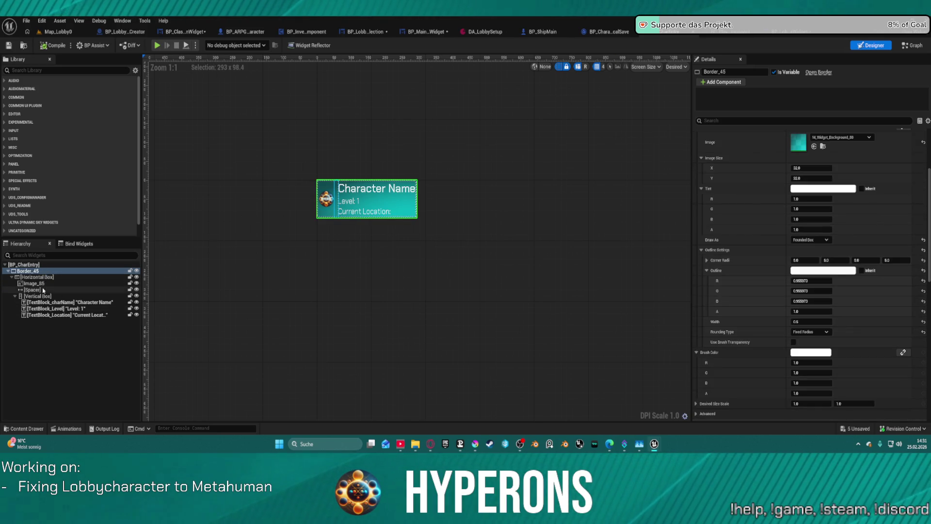
pyautogui.click(43, 284)
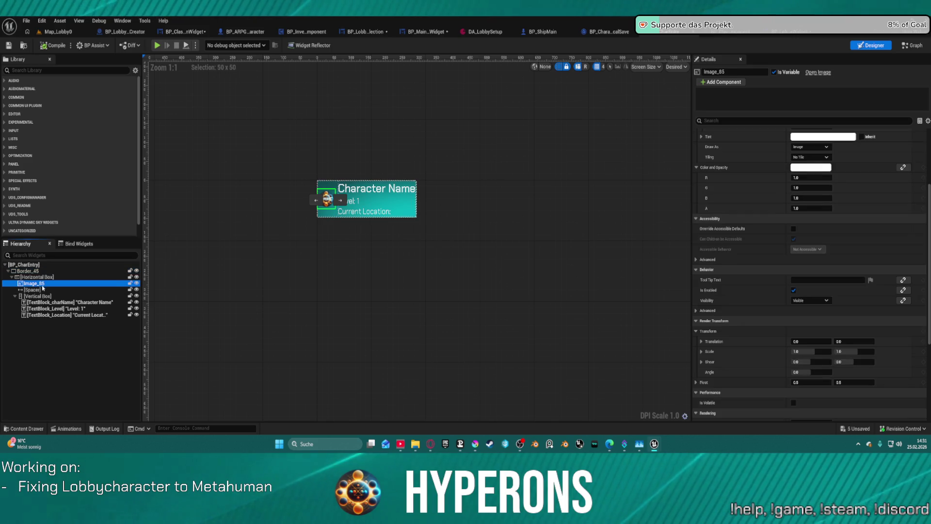
pyautogui.scroll(2, 847, 173)
pyautogui.scroll(2, 847, 174)
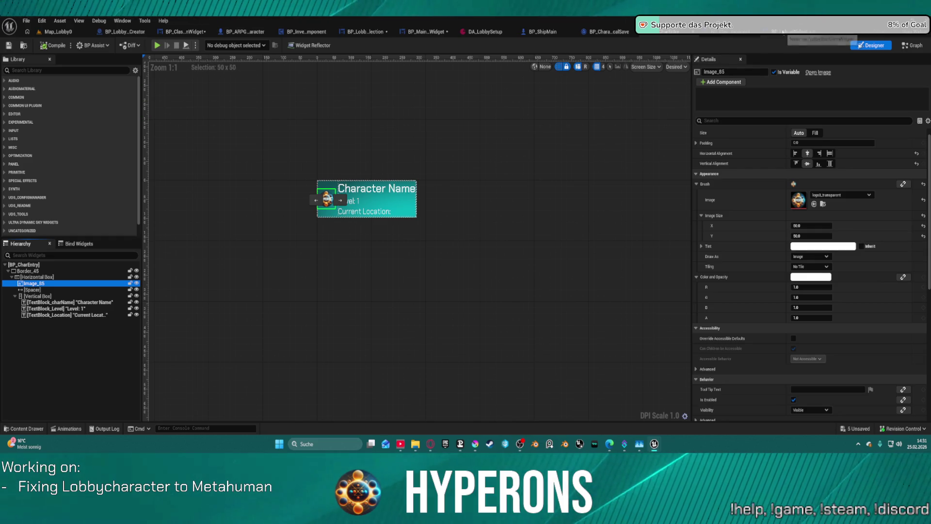
pyautogui.click(794, 34)
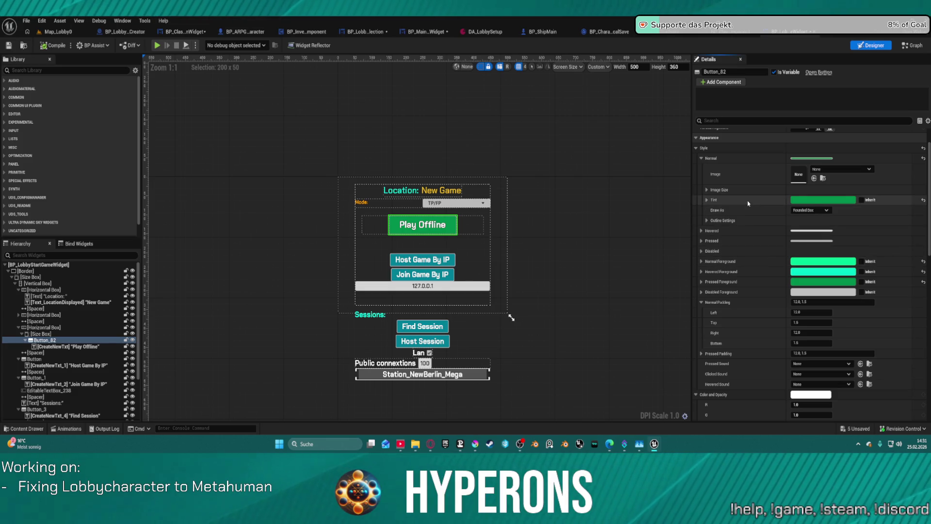
# - Revert Play Offline's tint, then set it to alpha 1, saturation 1 and a darker green
pyautogui.hotkey('ctrl', 'z')
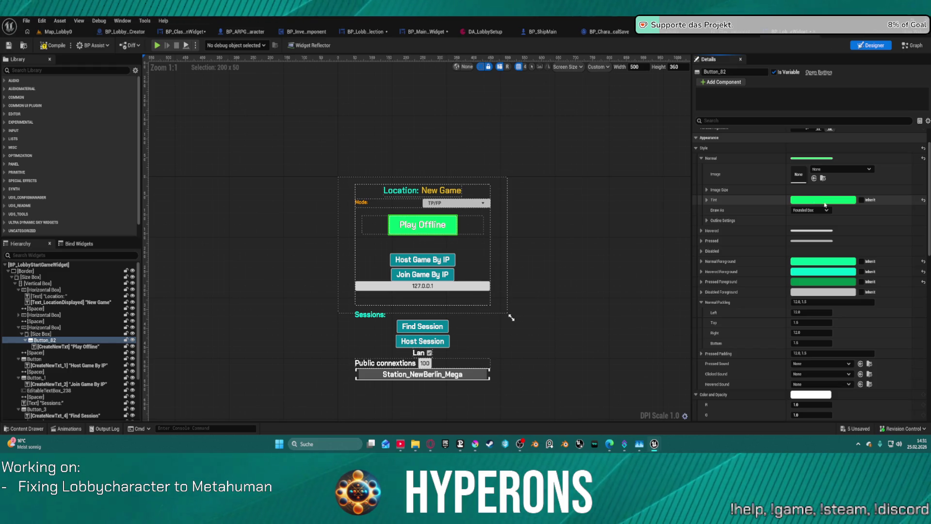
pyautogui.click(826, 201)
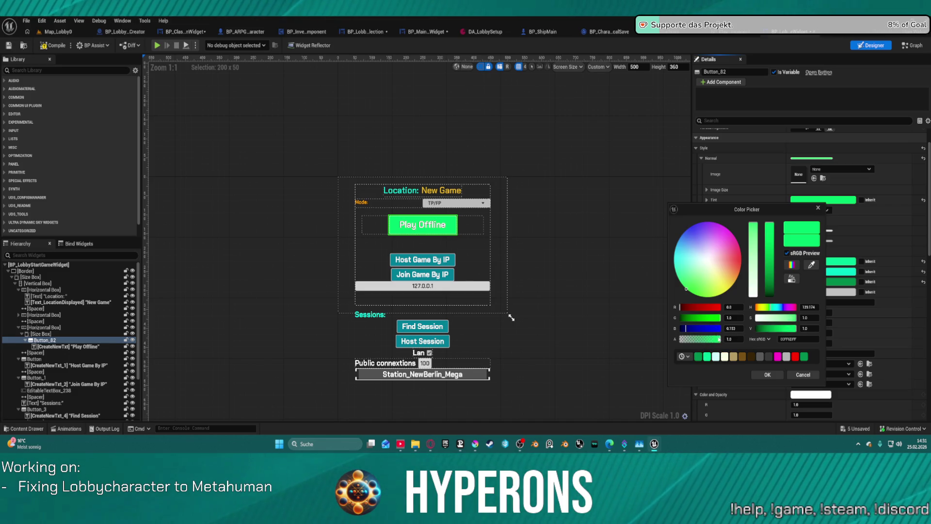
pyautogui.moveTo(716, 338); pyautogui.dragTo(725, 339)
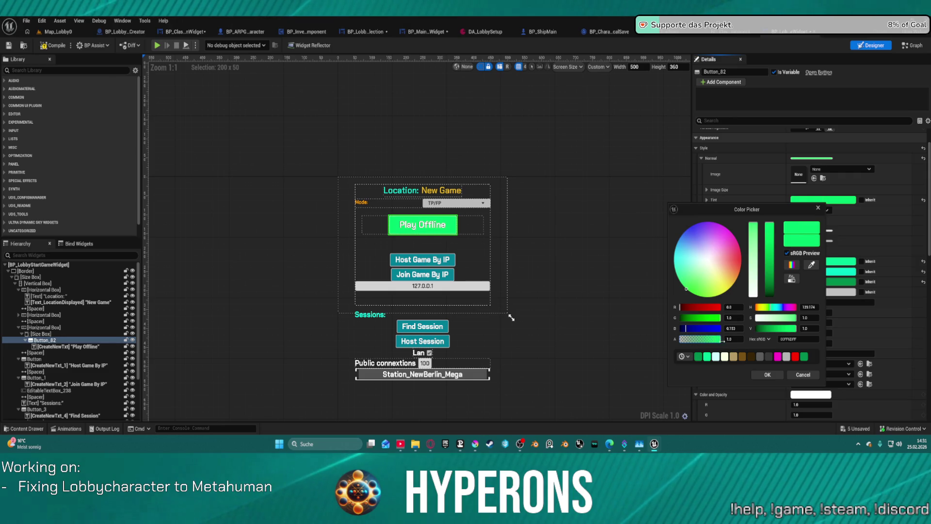
pyautogui.click(795, 318)
pyautogui.moveTo(792, 317); pyautogui.dragTo(815, 320)
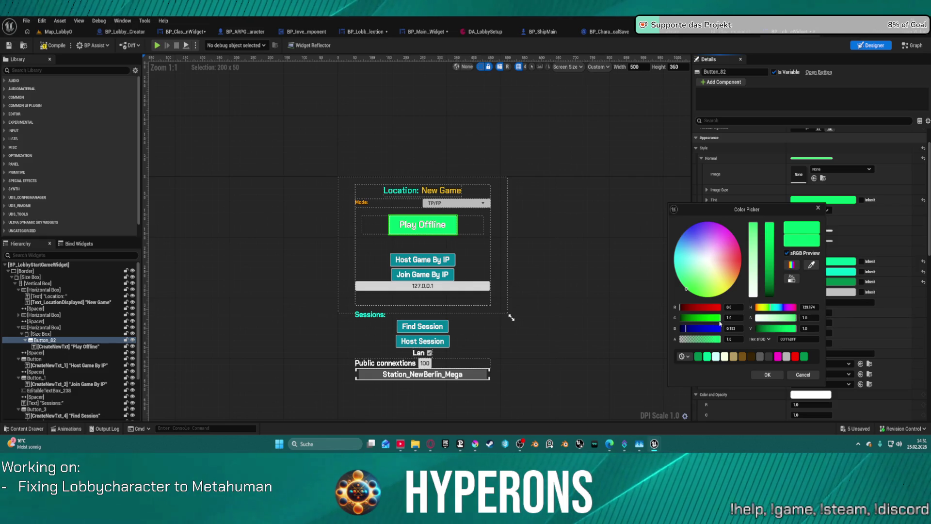
pyautogui.moveTo(713, 318)
pyautogui.mouseDown()
pyautogui.moveTo(689, 318)
pyautogui.moveTo(702, 318)
pyautogui.mouseUp()
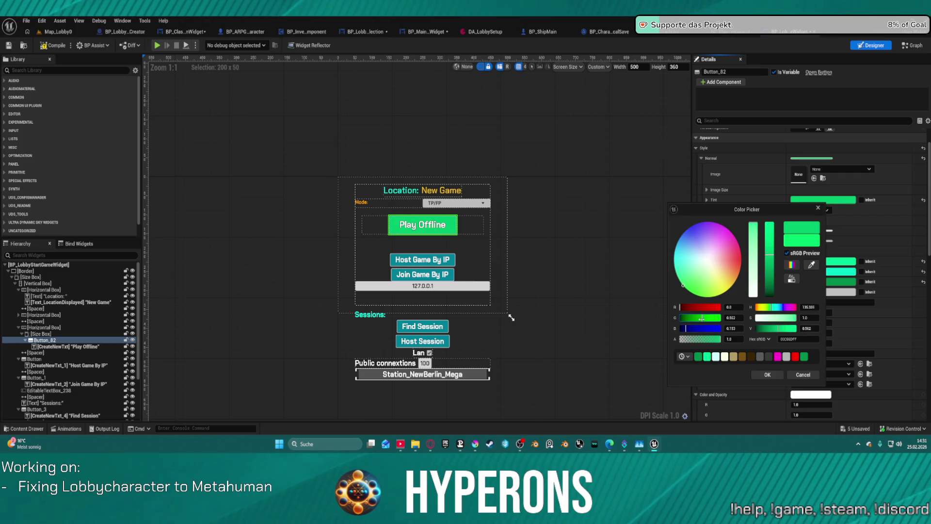
pyautogui.click(768, 375)
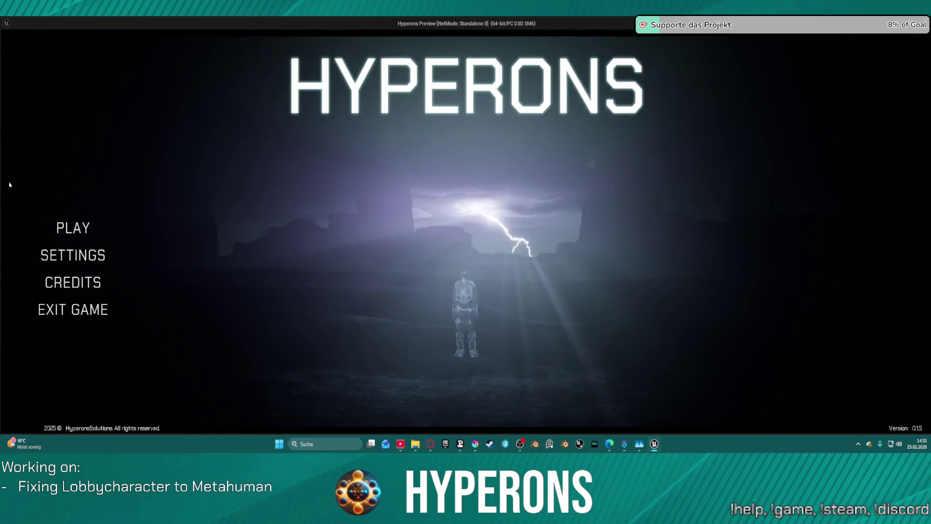
# - Select character 312321213 in the preview, advance to its start screen, then stop the preview
pyautogui.click(73, 228)
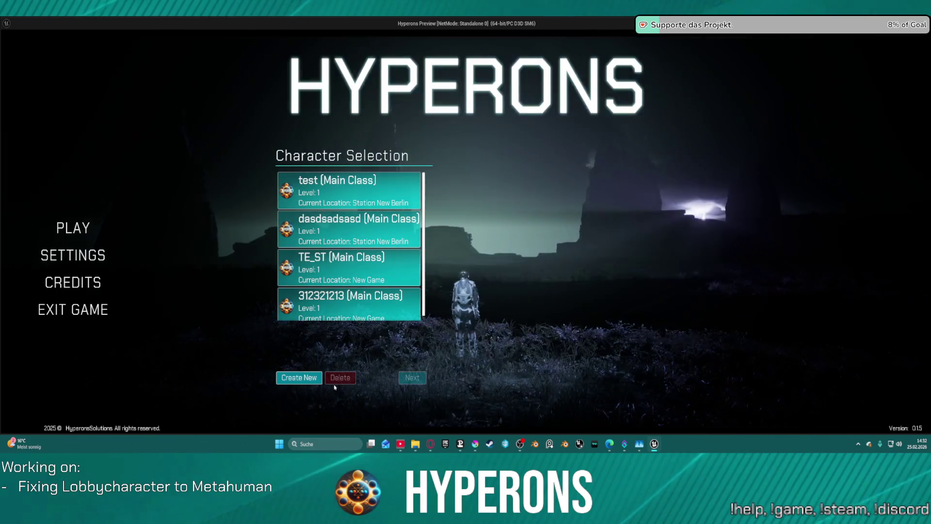
pyautogui.click(354, 306)
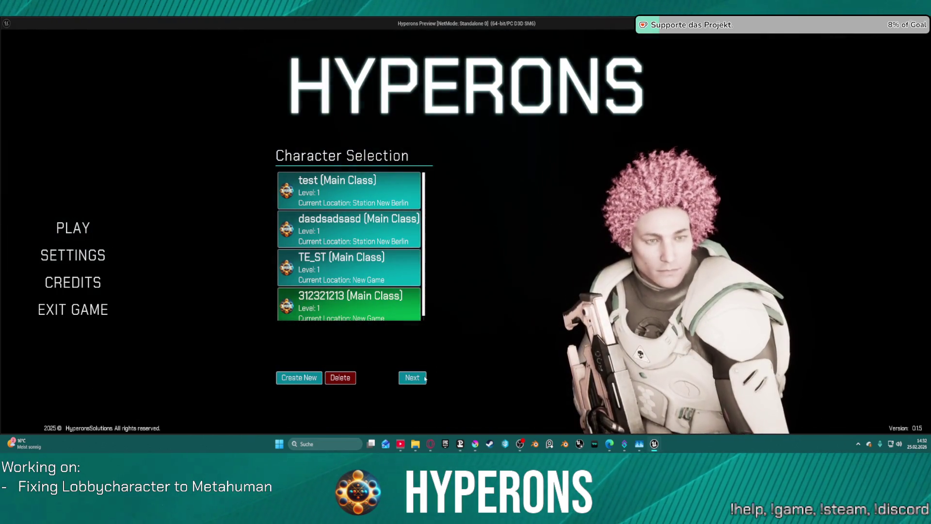
pyautogui.click(425, 378)
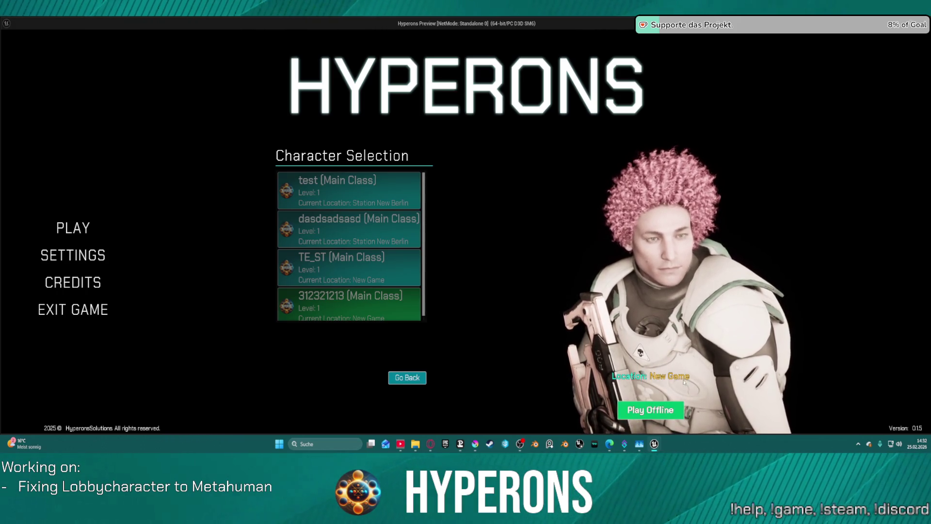
pyautogui.press('Escape')
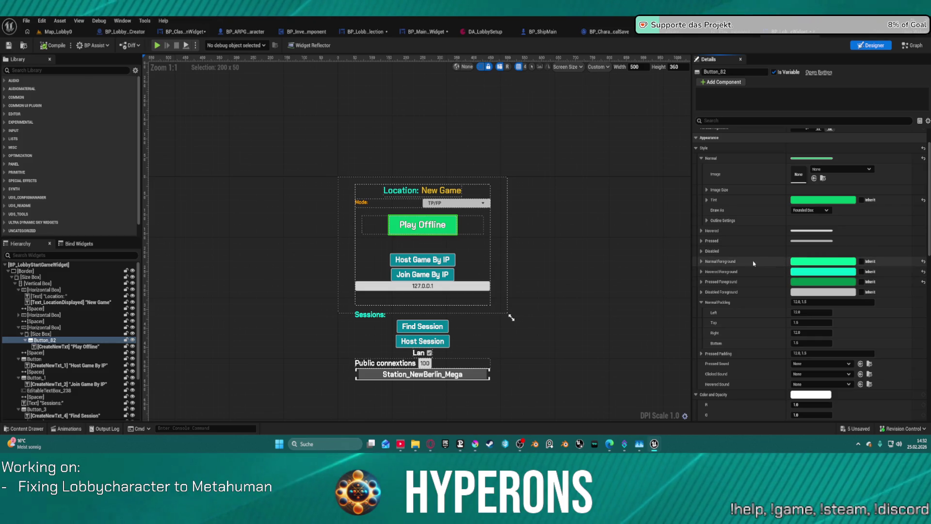
# - Set the Play Offline button's Hovered background tint to green
pyautogui.click(702, 231)
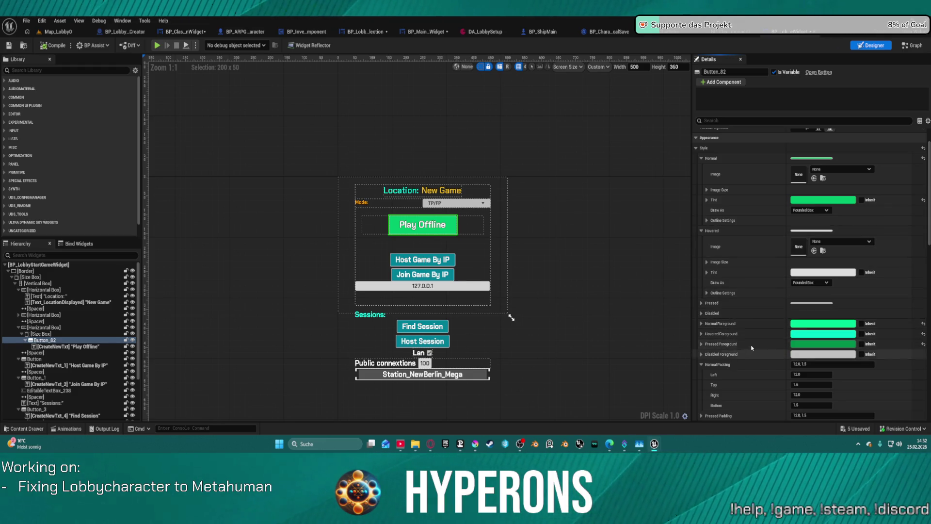
pyautogui.scroll(2, 788, 335)
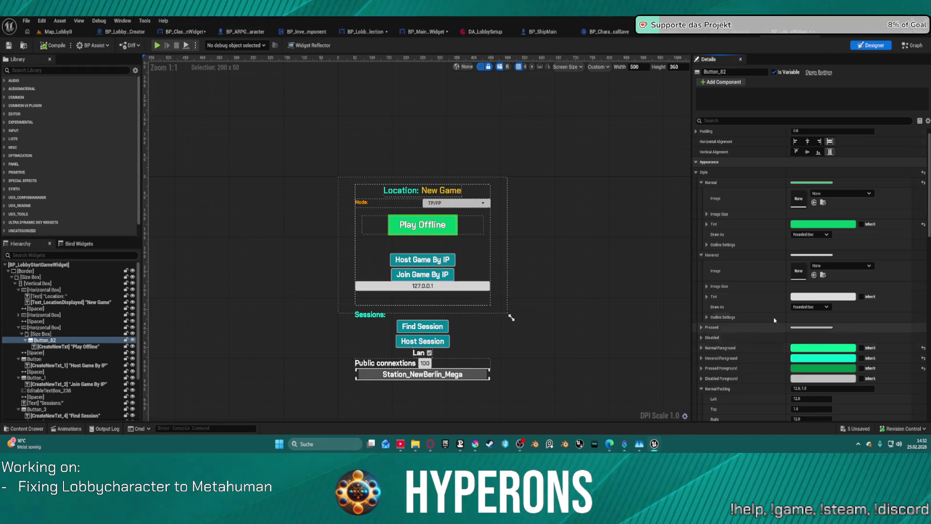
pyautogui.keyDown('shift'); pyautogui.click(744, 299); pyautogui.keyUp('shift')
pyautogui.click(706, 318)
pyautogui.scroll(-3, 701, 330)
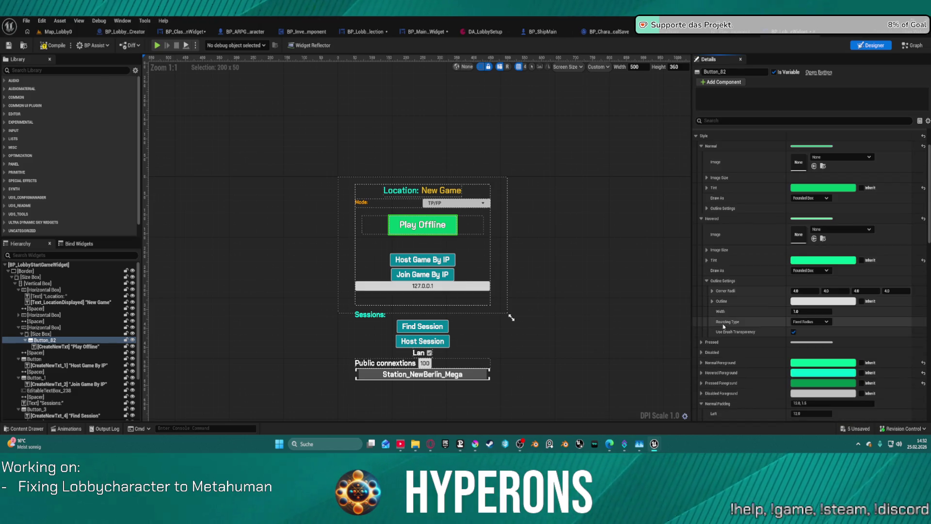
# - Reset Normal Foreground to default cyan, undoing the accidental Pressed Foreground reset
pyautogui.click(924, 365)
pyautogui.click(923, 383)
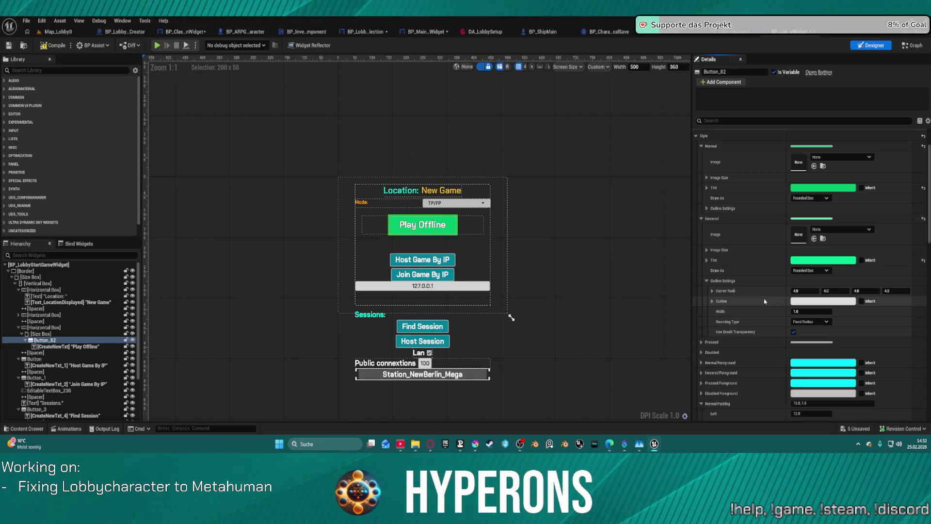
pyautogui.hotkey('ctrl', 'z')
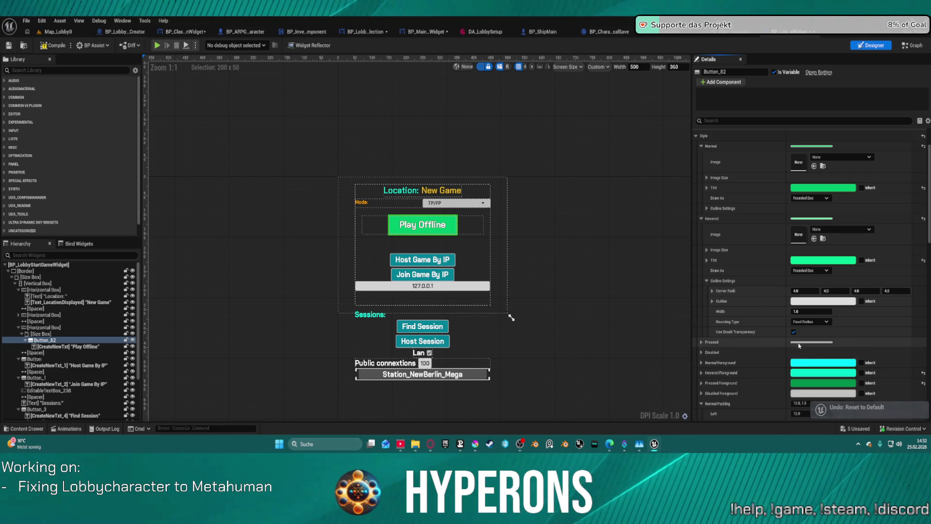
pyautogui.click(702, 342)
pyautogui.scroll(-3, 755, 334)
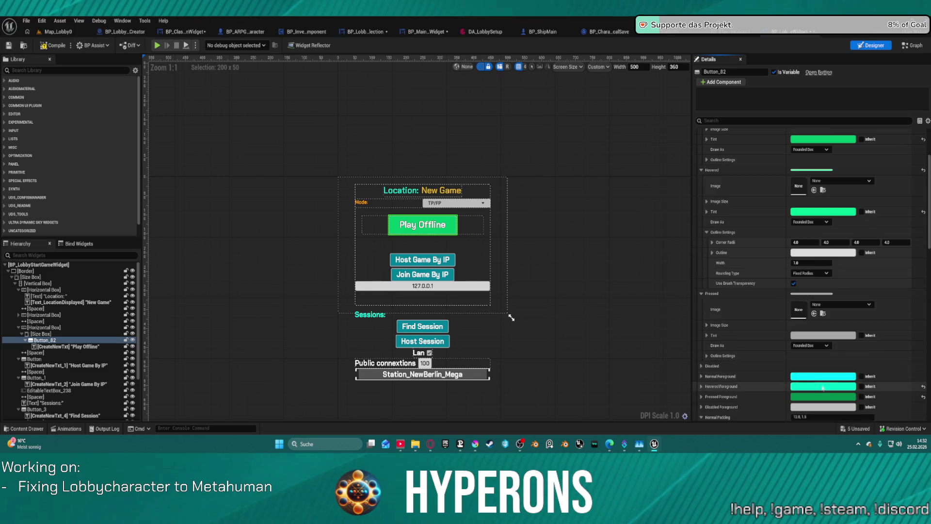
# - Try pasting cyan-green into the Hovered outline colour, undo it, and expand the Disabled style
pyautogui.click(823, 253)
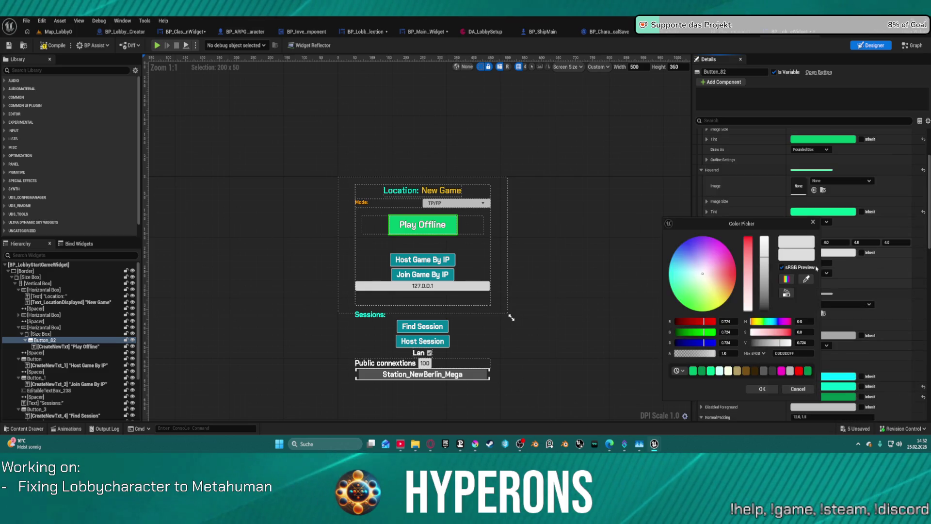
pyautogui.click(813, 222)
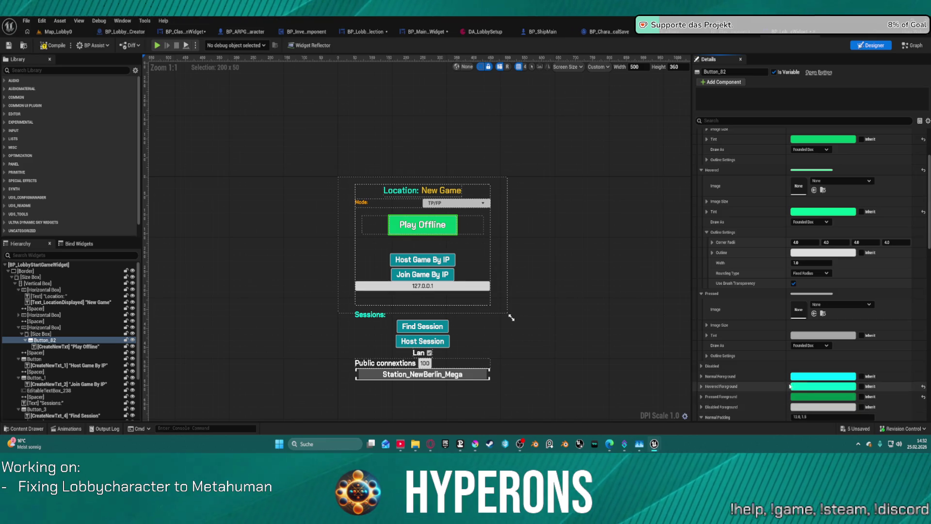
pyautogui.keyDown('shift'); pyautogui.rightClick(745, 388); pyautogui.keyUp('shift')
pyautogui.keyDown('shift'); pyautogui.click(728, 252); pyautogui.keyUp('shift')
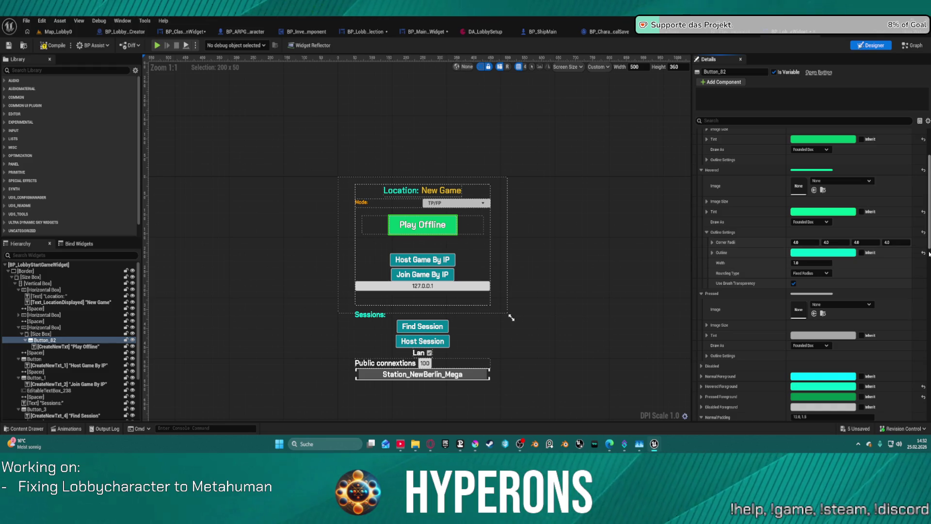
pyautogui.scroll(-5, 928, 253)
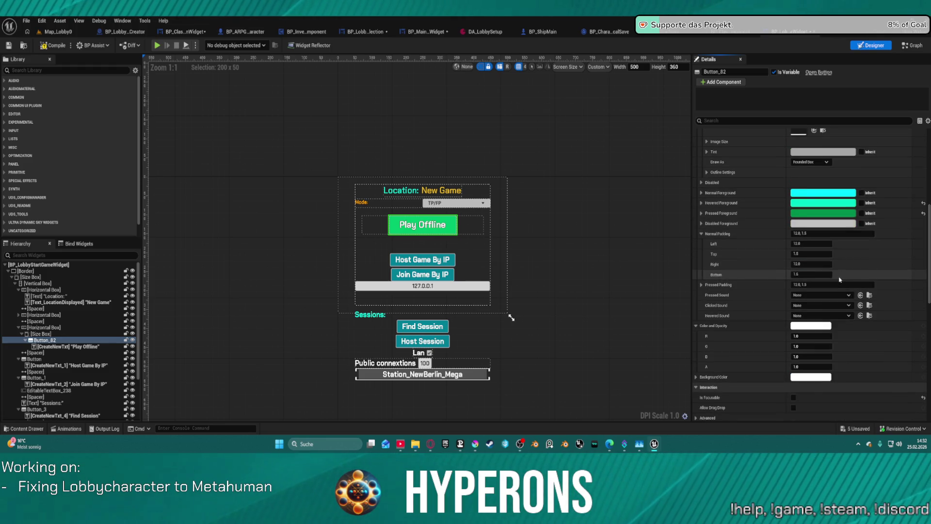
pyautogui.hotkey('ctrl', 'z')
pyautogui.scroll(3, 794, 203)
pyautogui.scroll(6, 788, 209)
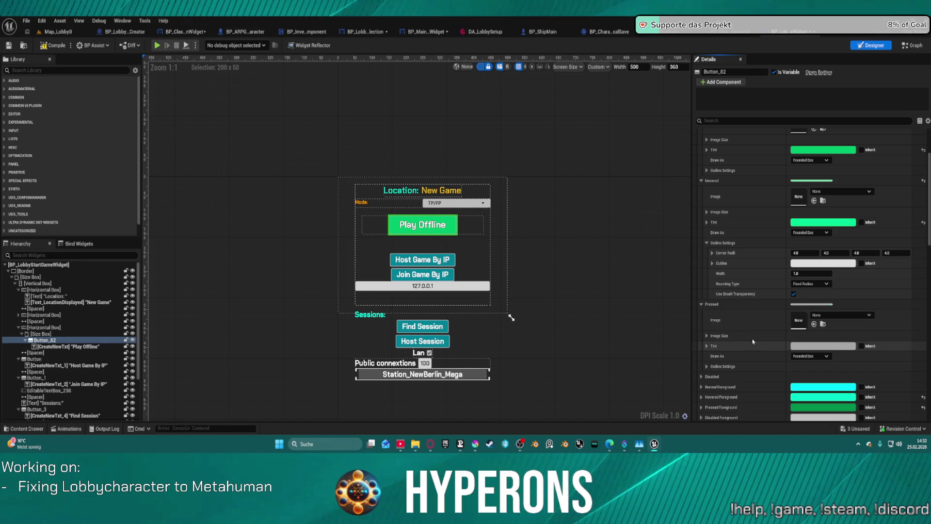
pyautogui.click(702, 304)
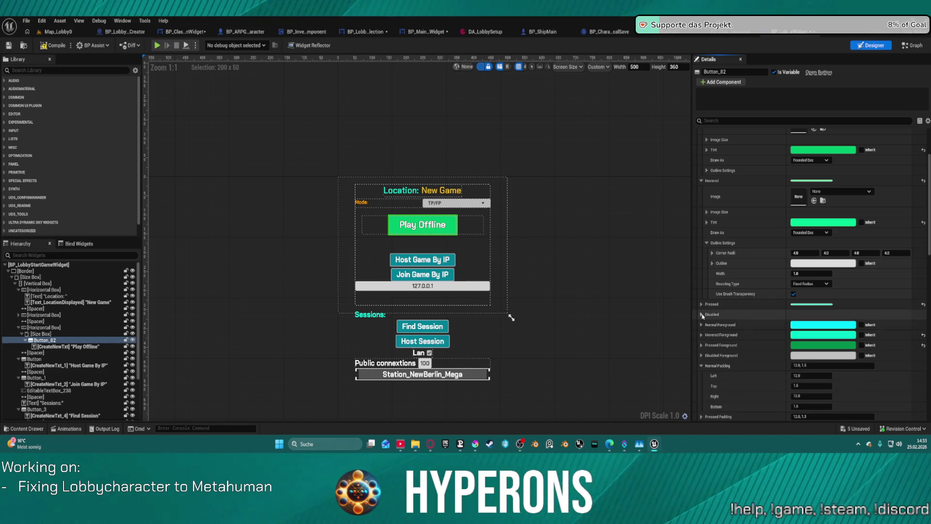
pyautogui.click(701, 315)
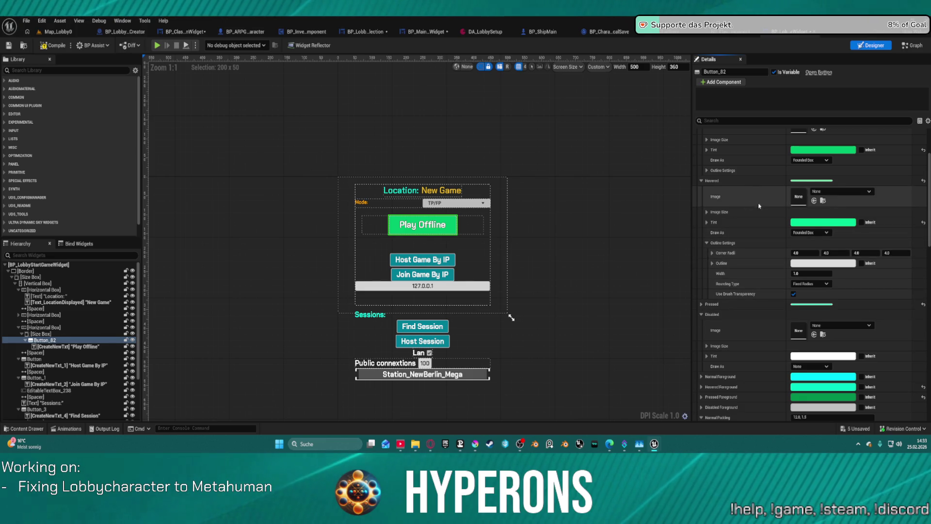
# - Brighten the Normal tint by eyedropping a lighter green
pyautogui.scroll(3, 789, 208)
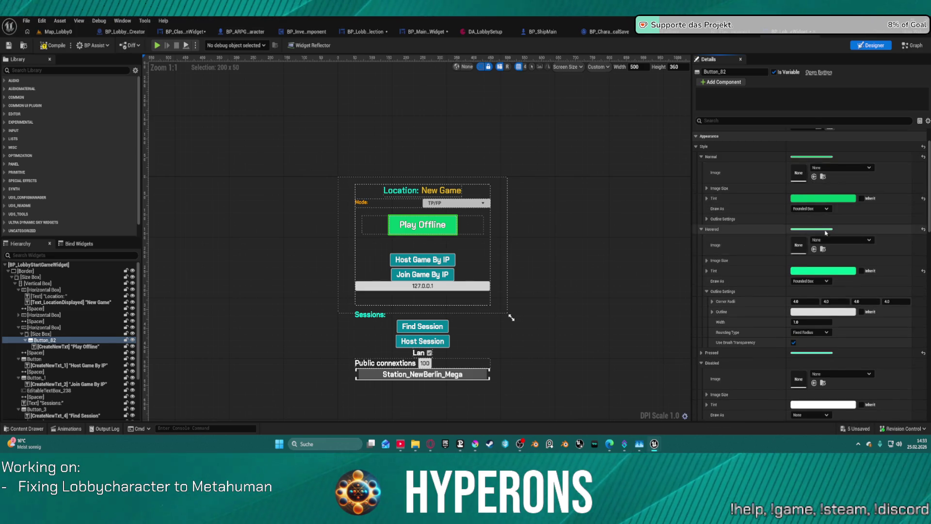
pyautogui.scroll(-3, 840, 252)
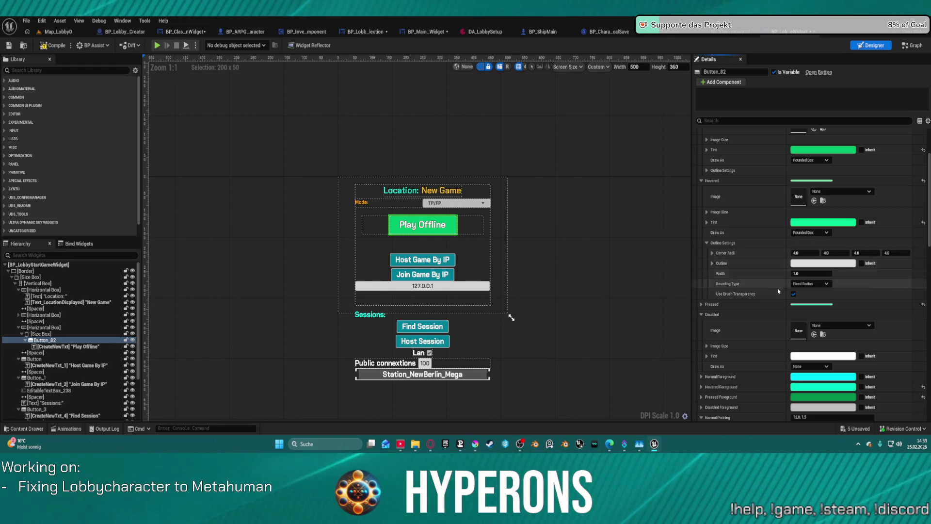
pyautogui.scroll(3, 890, 180)
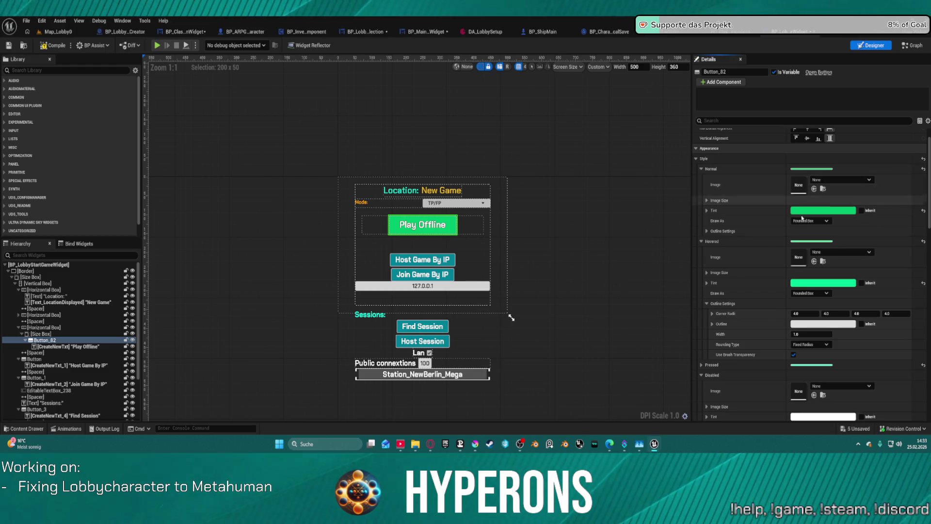
pyautogui.click(824, 210)
pyautogui.click(803, 274)
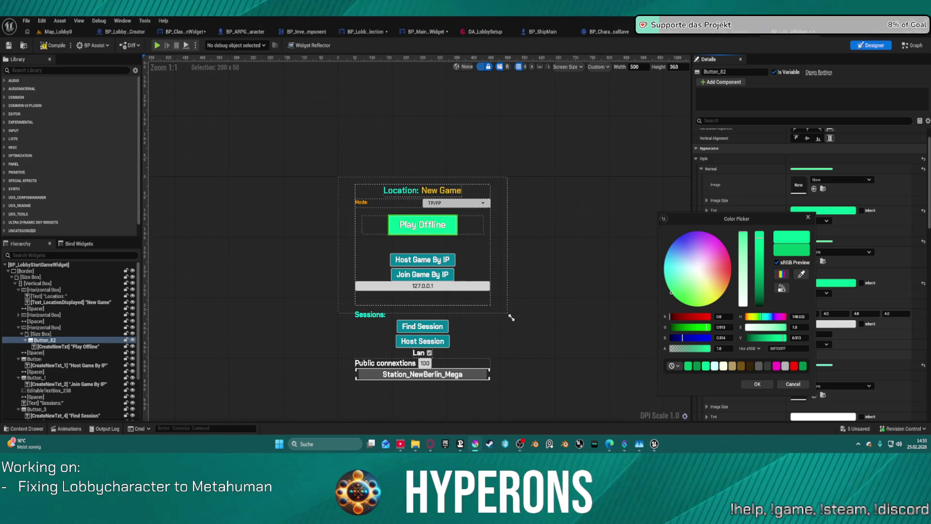
pyautogui.click(809, 217)
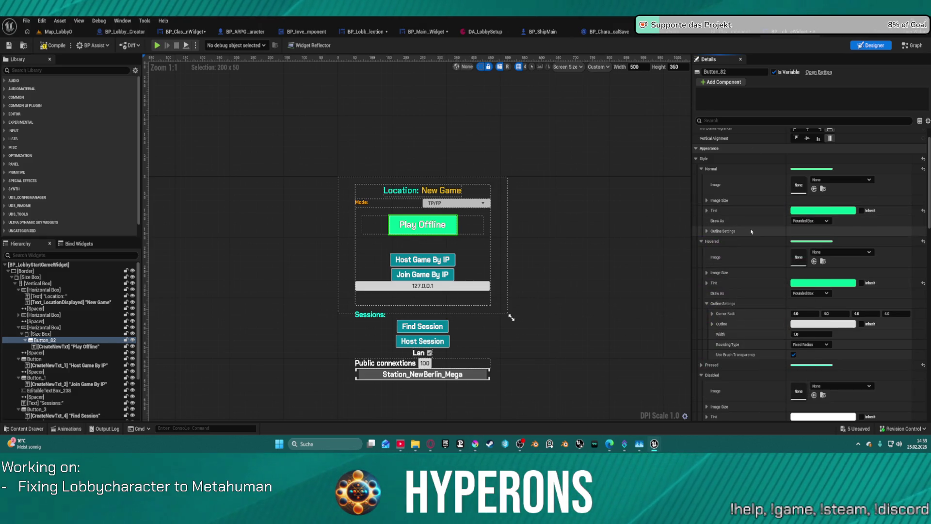
# - Give the Hovered tint teal 00FFCA and paste green into the Disabled tint
pyautogui.scroll(-2, 842, 205)
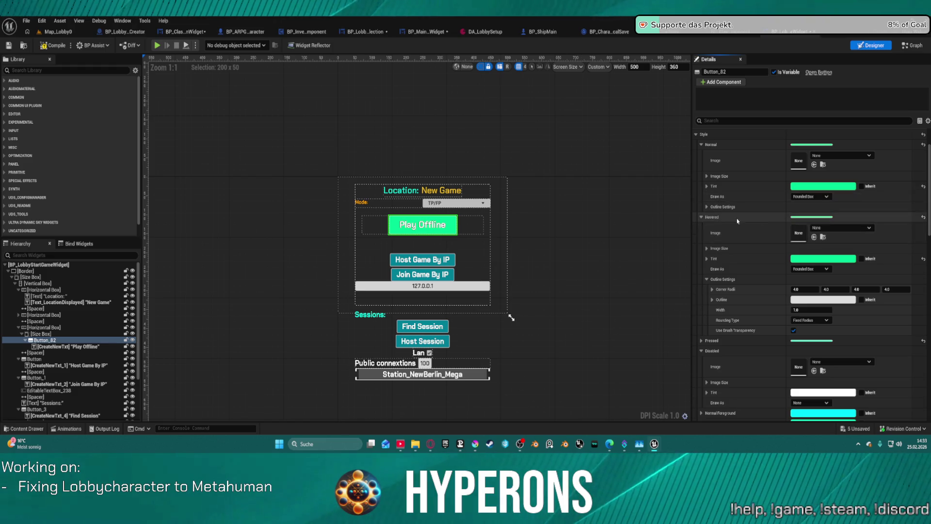
pyautogui.click(825, 258)
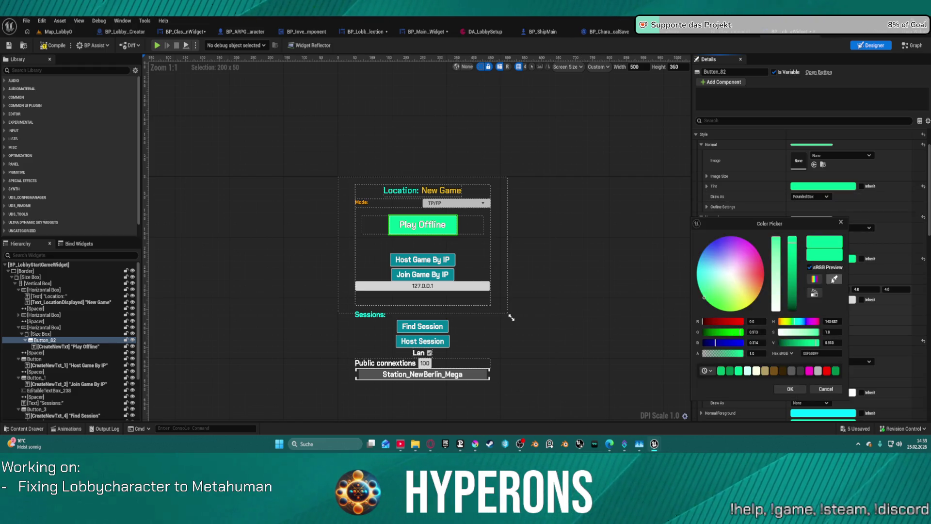
pyautogui.click(738, 371)
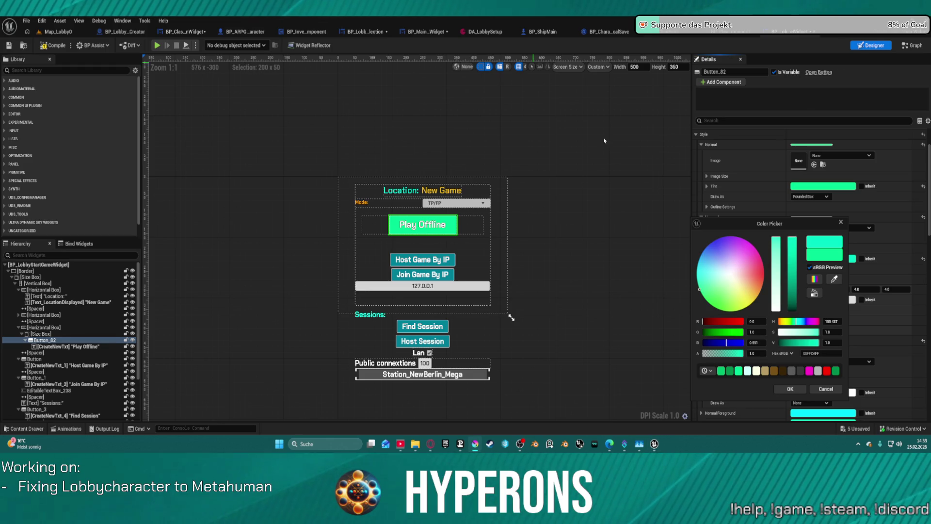
pyautogui.click(841, 222)
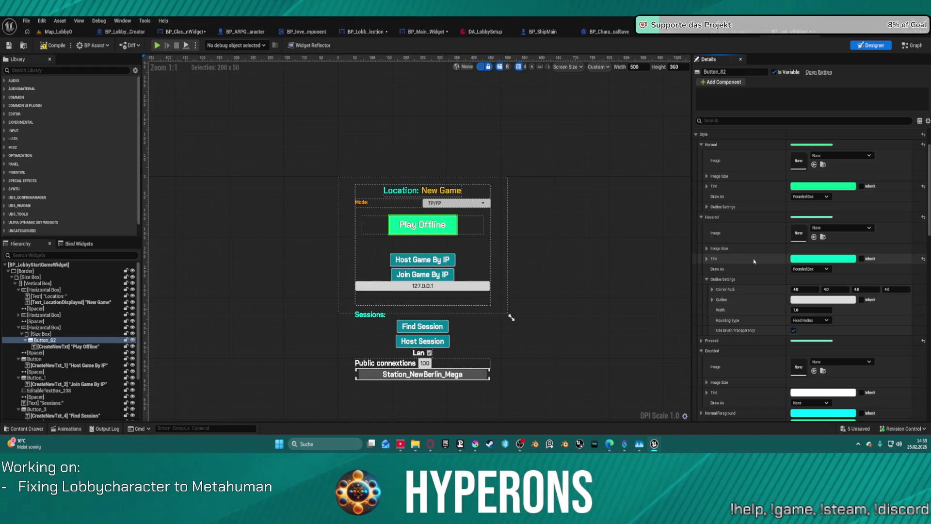
pyautogui.click(922, 260)
pyautogui.click(725, 276)
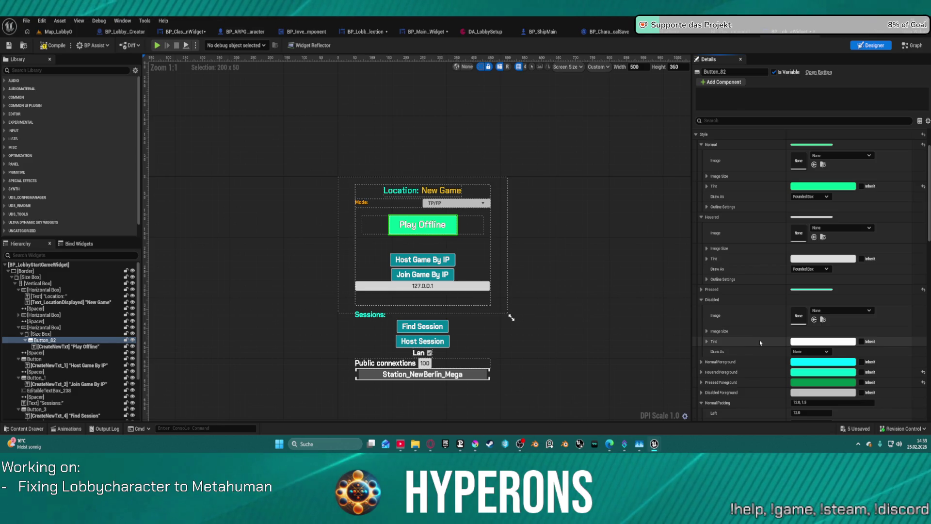
pyautogui.hotkey('ctrl', 'v')
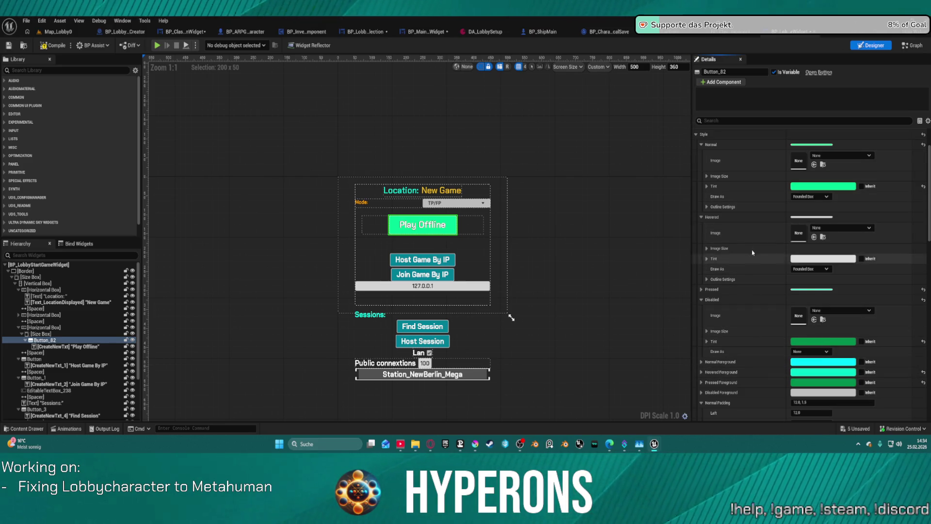
pyautogui.hotkey('ctrl', 'v')
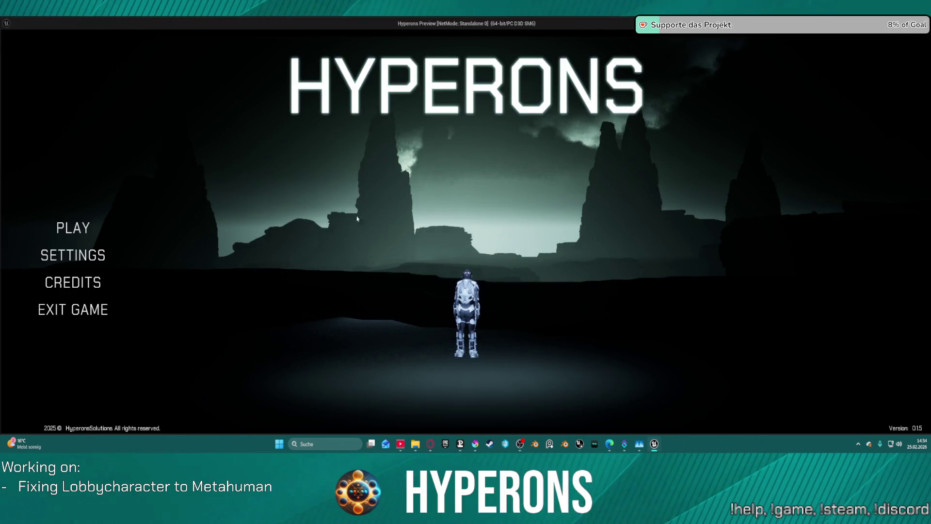
# - Launch the preview, choose the test character and advance into the hangar level
pyautogui.click(97, 228)
pyautogui.click(349, 190)
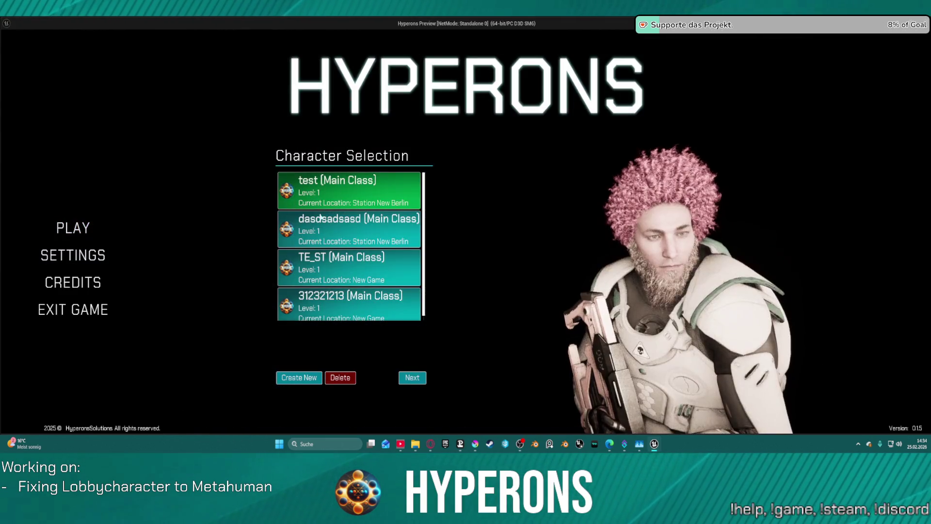
pyautogui.click(410, 380)
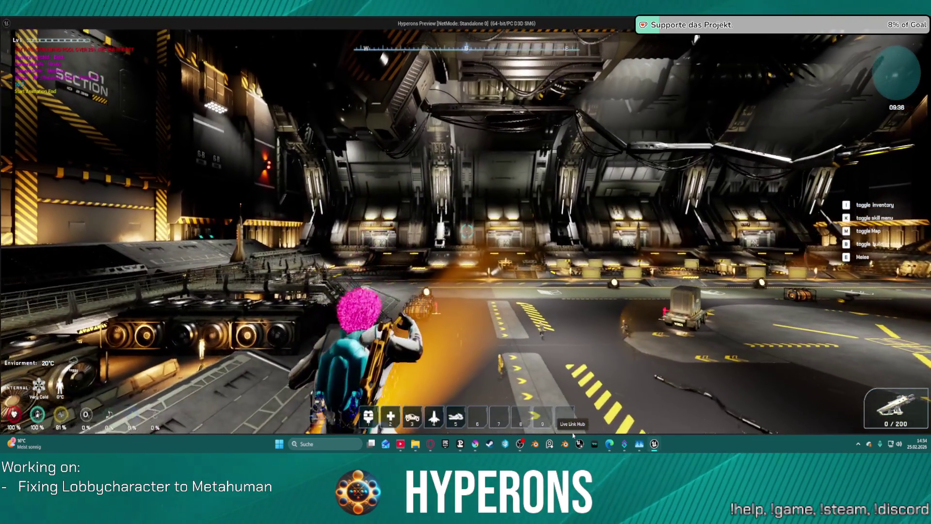
# - Jump the character twice around the hangar, then stop the game preview
pyautogui.press('space')
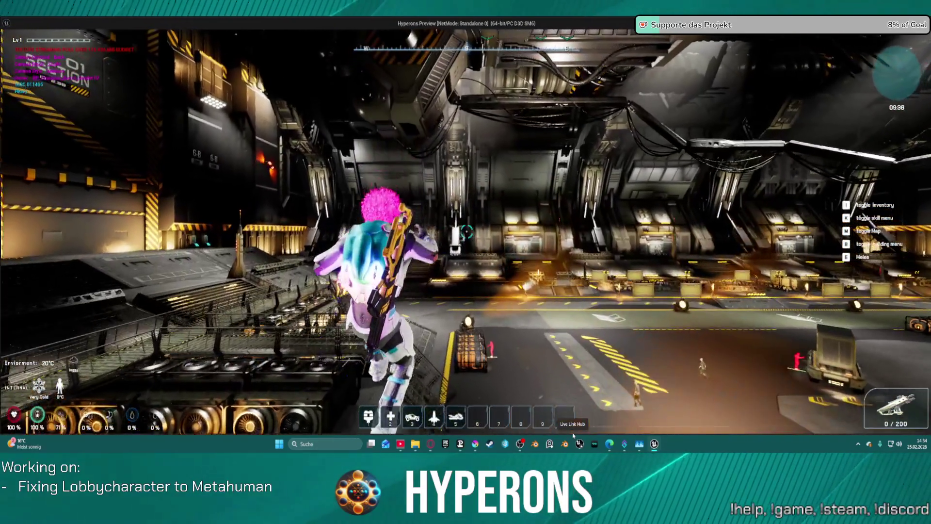
pyautogui.press('space')
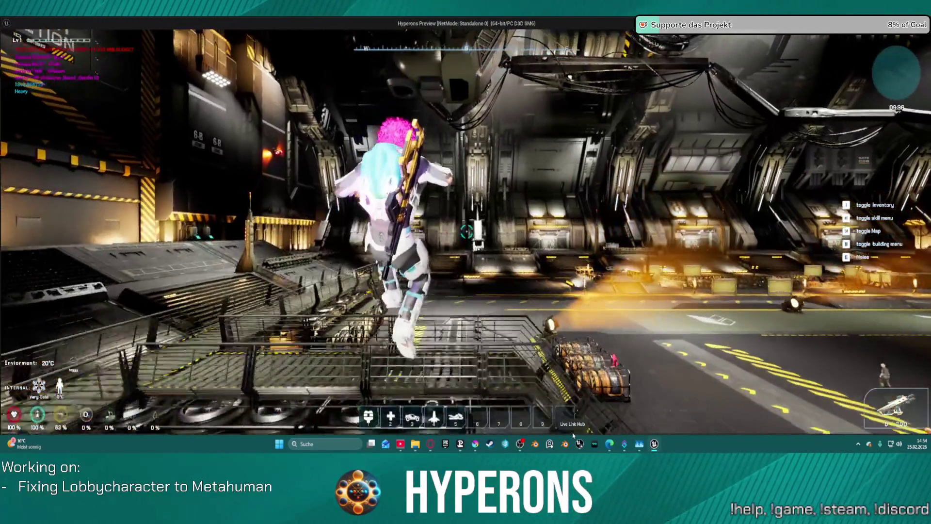
pyautogui.press('Escape')
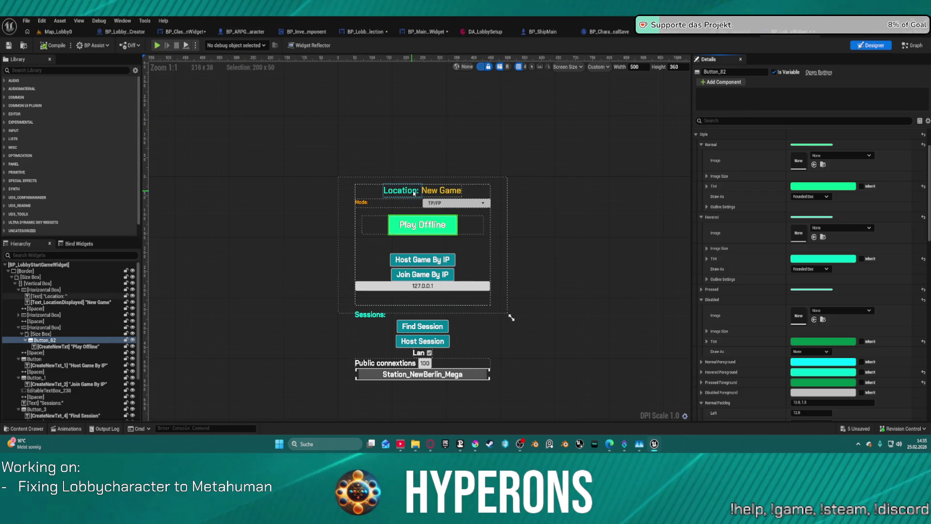
# - Colour both the Location: label and New Game text orange using the eyedropper
pyautogui.click(443, 190)
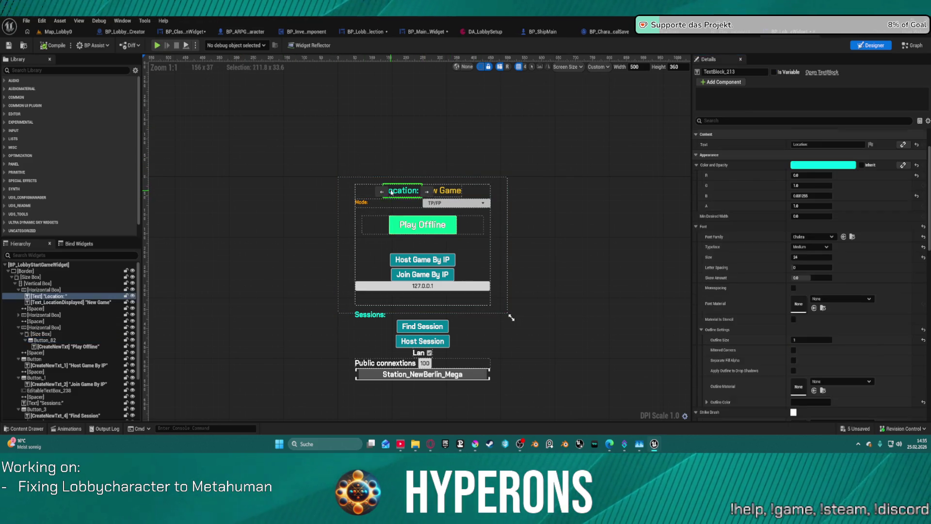
pyautogui.keyDown('ctrl'); pyautogui.click(458, 192); pyautogui.keyUp('ctrl')
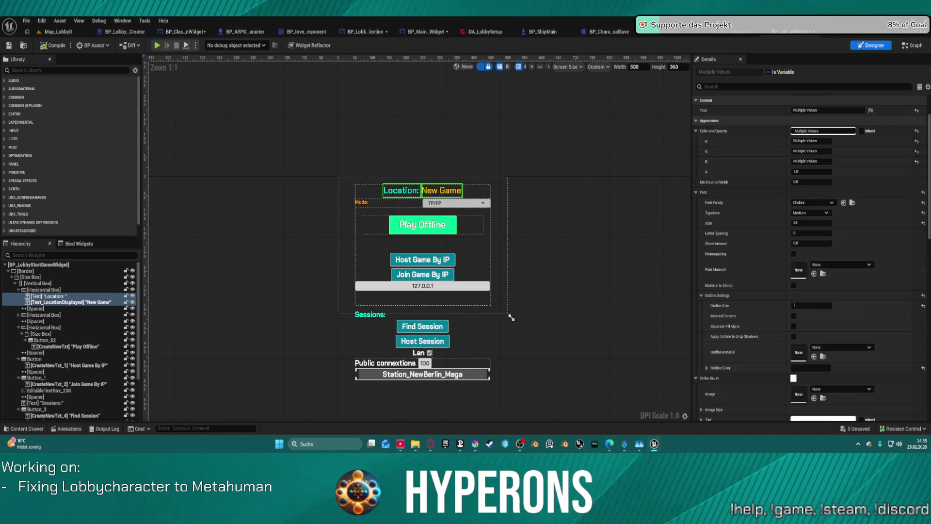
pyautogui.scroll(2, 755, 198)
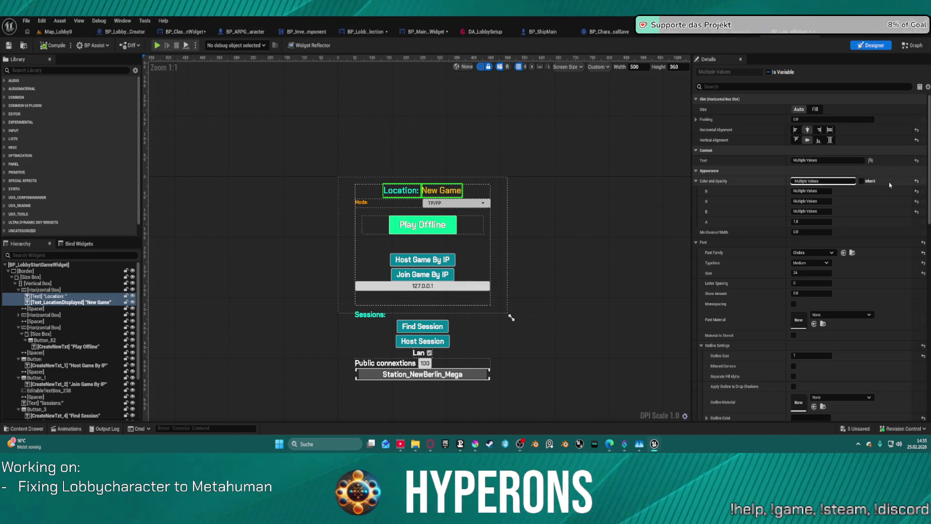
pyautogui.click(813, 181)
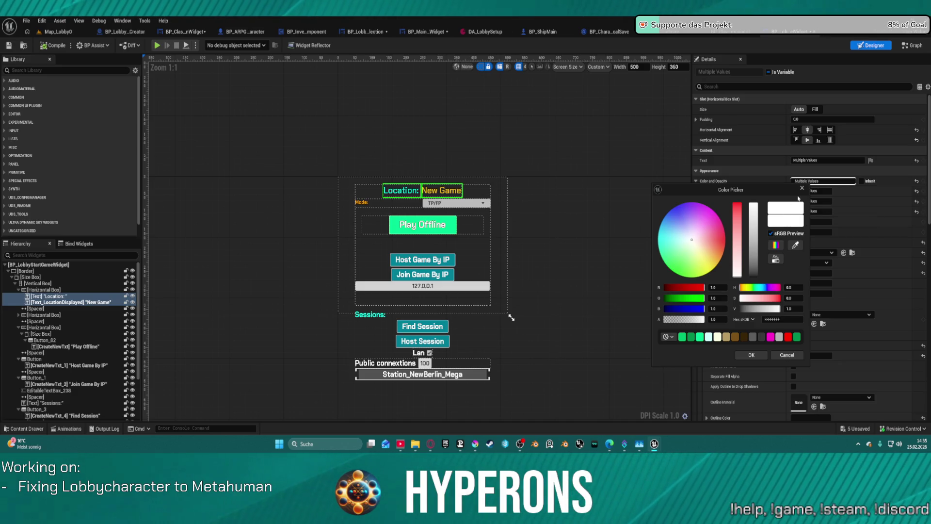
pyautogui.click(796, 245)
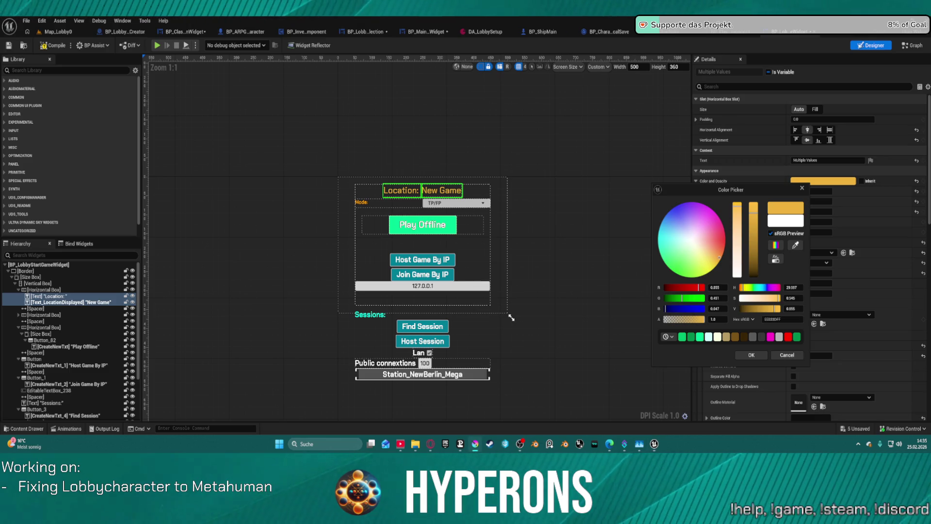
pyautogui.click(760, 356)
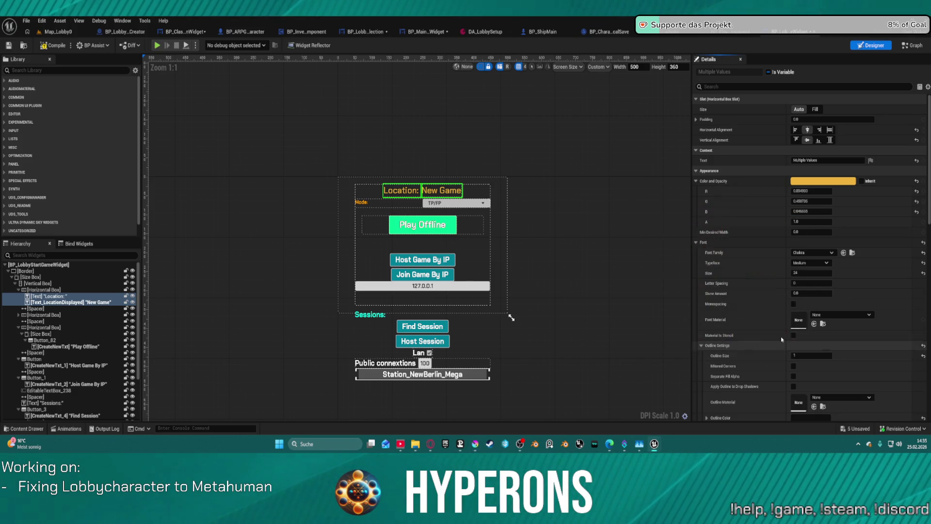
# - Recolour only the New Game text to yellow FFEE51
pyautogui.click(442, 194)
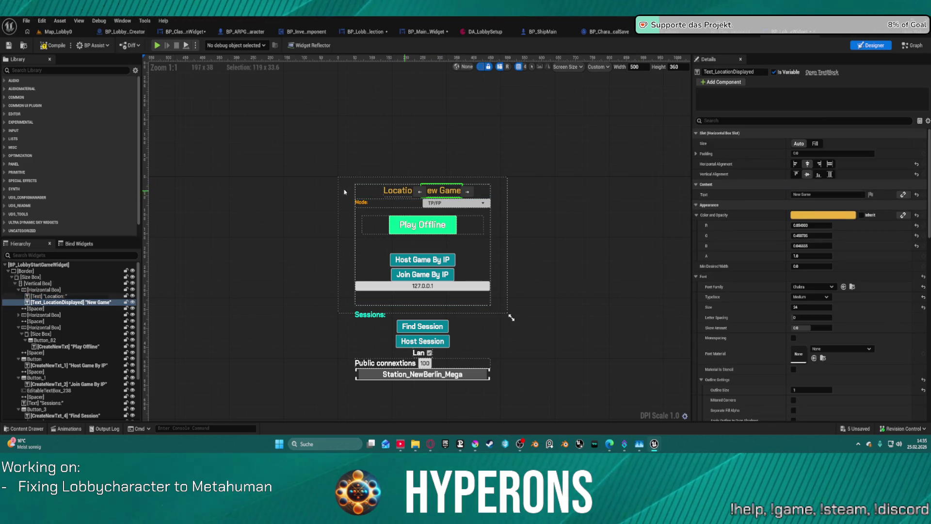
pyautogui.click(406, 196)
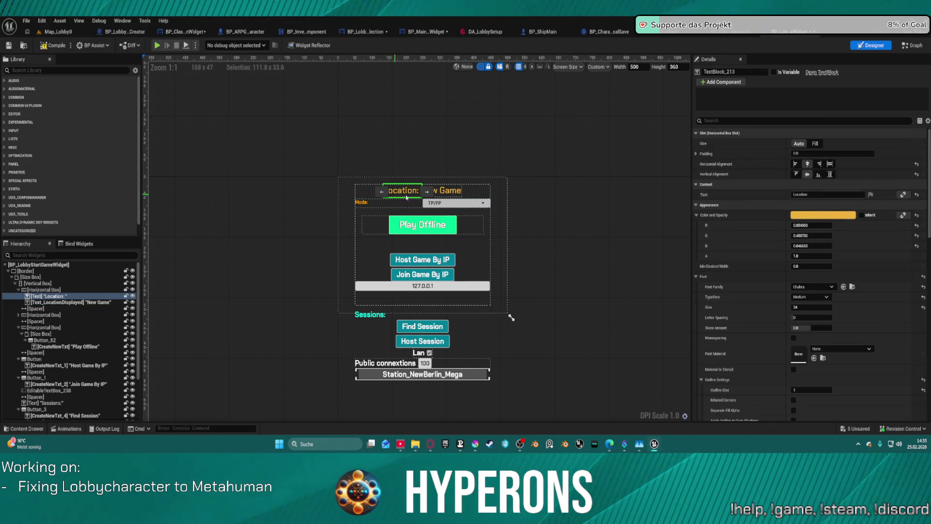
pyautogui.click(443, 191)
pyautogui.click(829, 215)
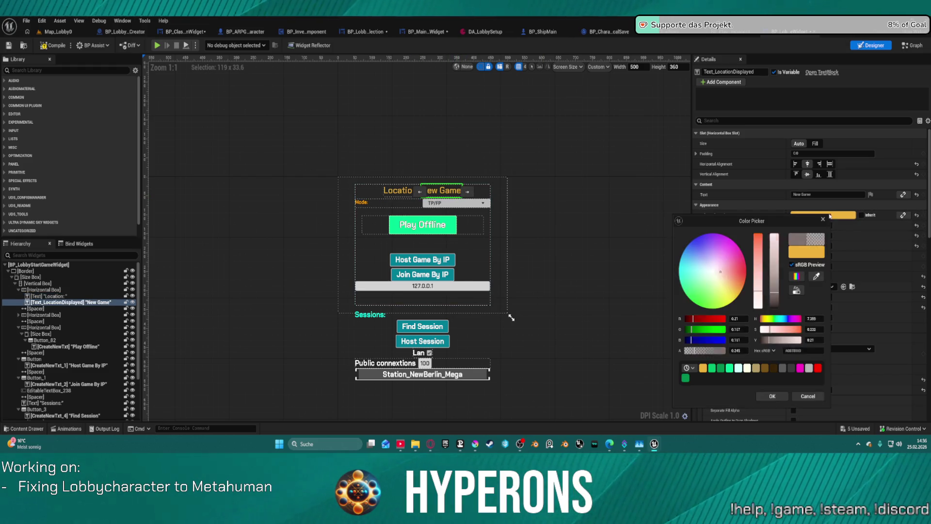
pyautogui.click(821, 277)
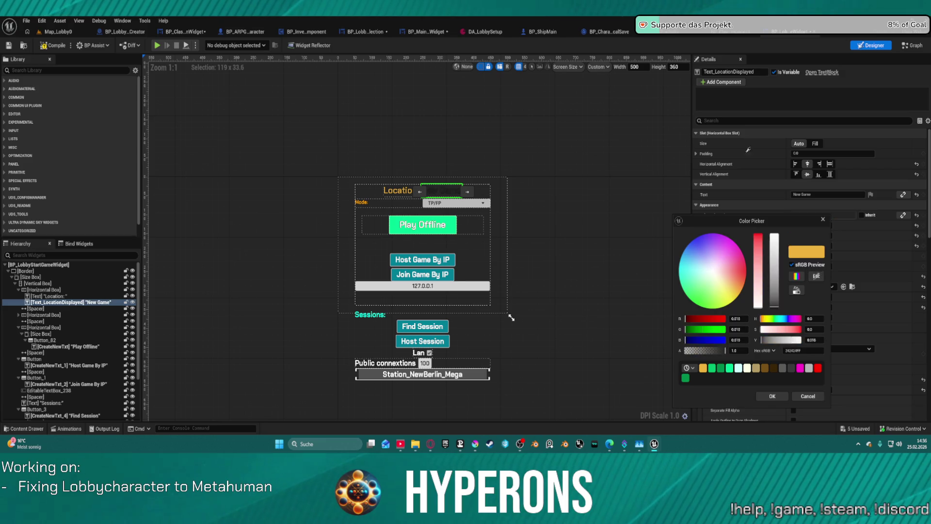
pyautogui.click(545, 133)
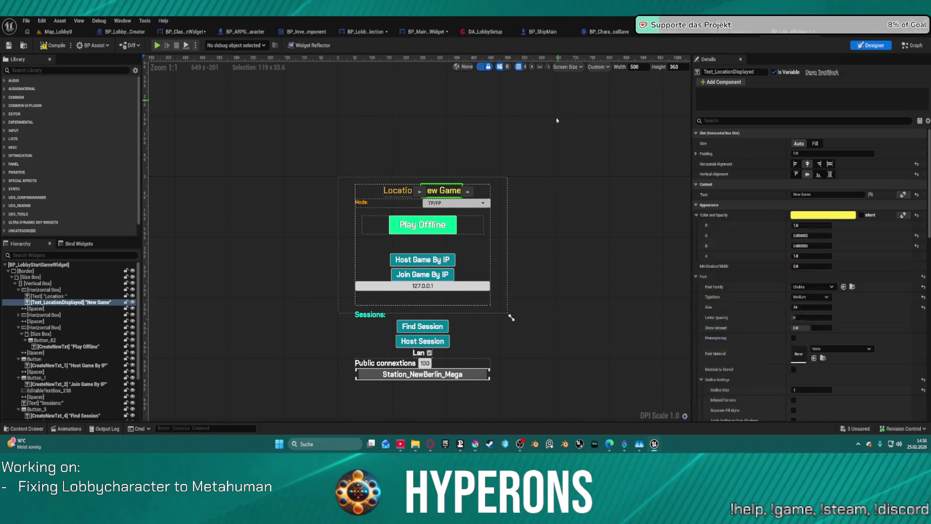
pyautogui.scroll(-4, 545, 145)
pyautogui.scroll(5, 558, 160)
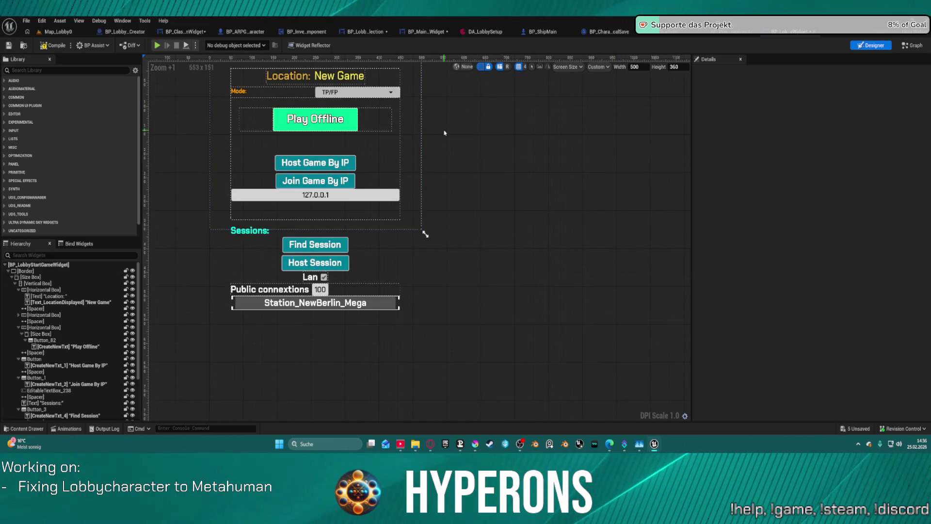
# - Set the Play Offline button's (Button_82) Normal tint to dark green
pyautogui.moveTo(444, 132); pyautogui.dragTo(537, 223)
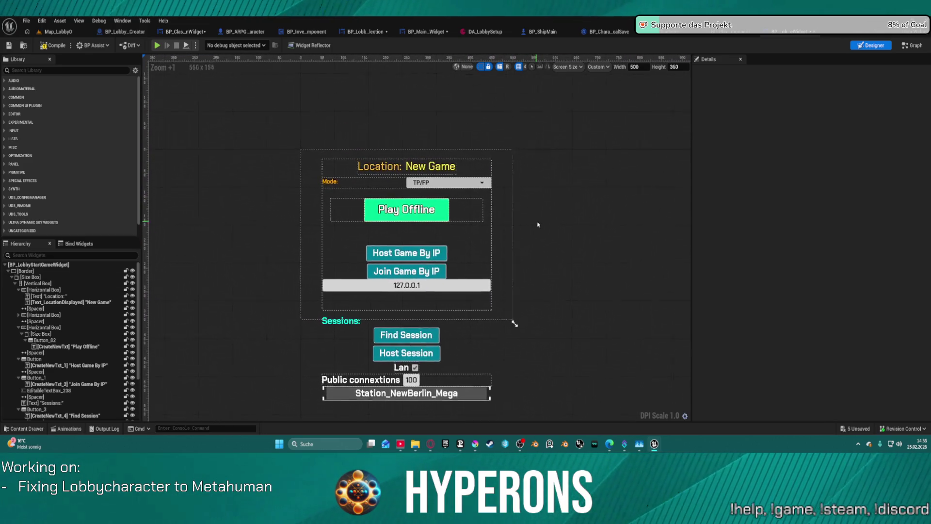
pyautogui.click(439, 211)
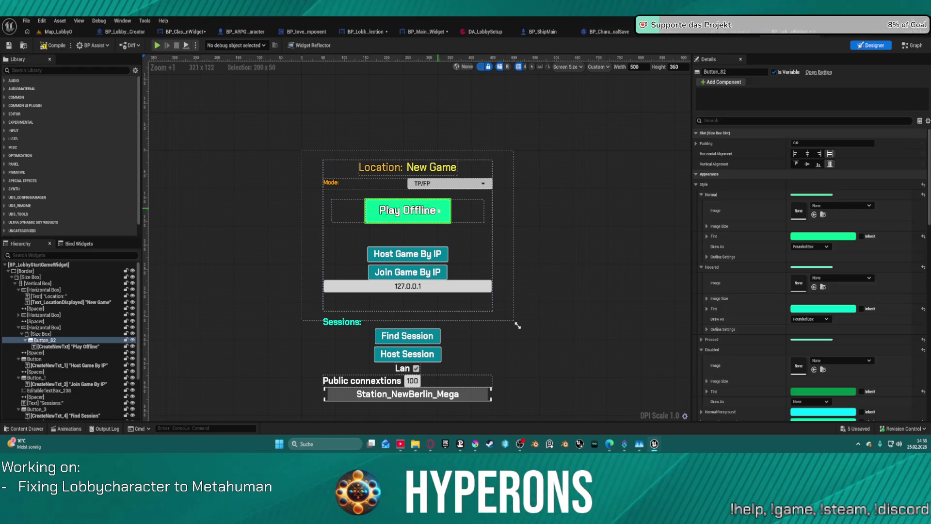
pyautogui.click(820, 237)
pyautogui.moveTo(775, 287)
pyautogui.mouseDown()
pyautogui.moveTo(775, 304)
pyautogui.moveTo(774, 291)
pyautogui.mouseUp()
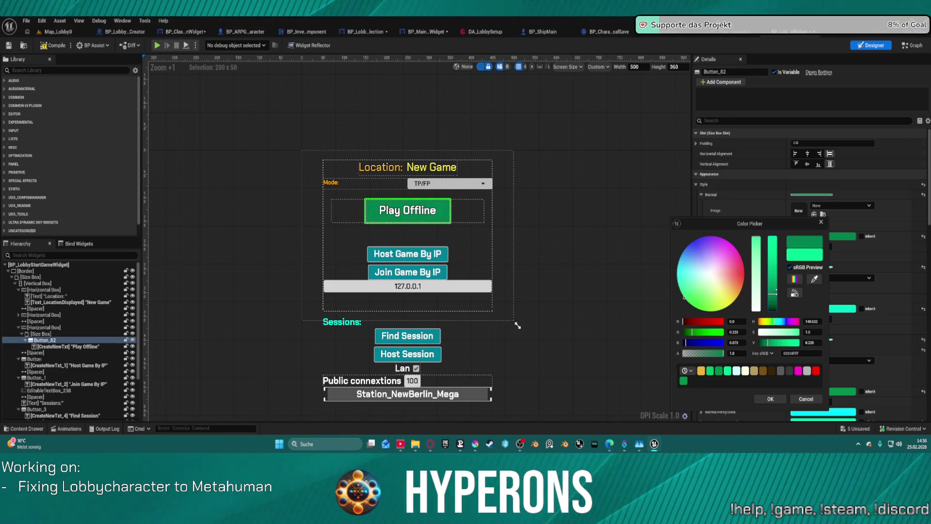
pyautogui.click(795, 400)
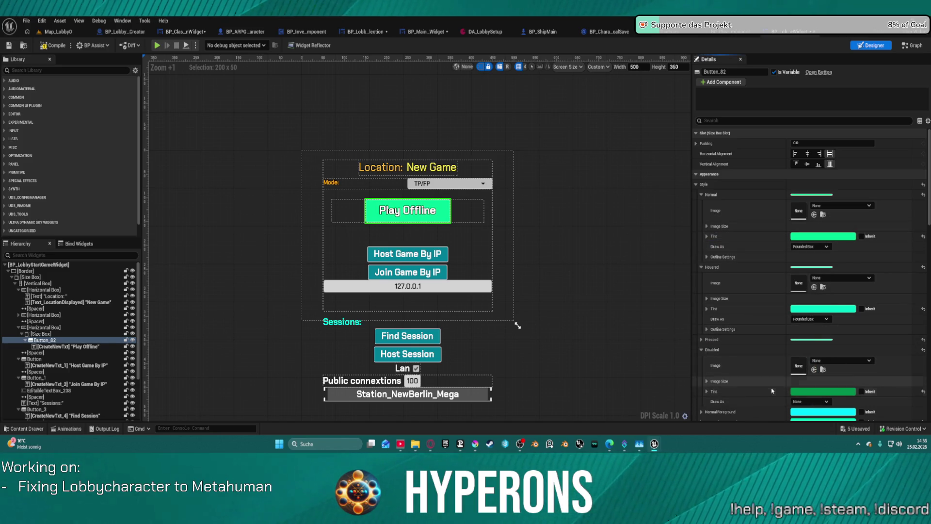
pyautogui.keyDown('shift'); pyautogui.click(775, 236); pyautogui.keyUp('shift')
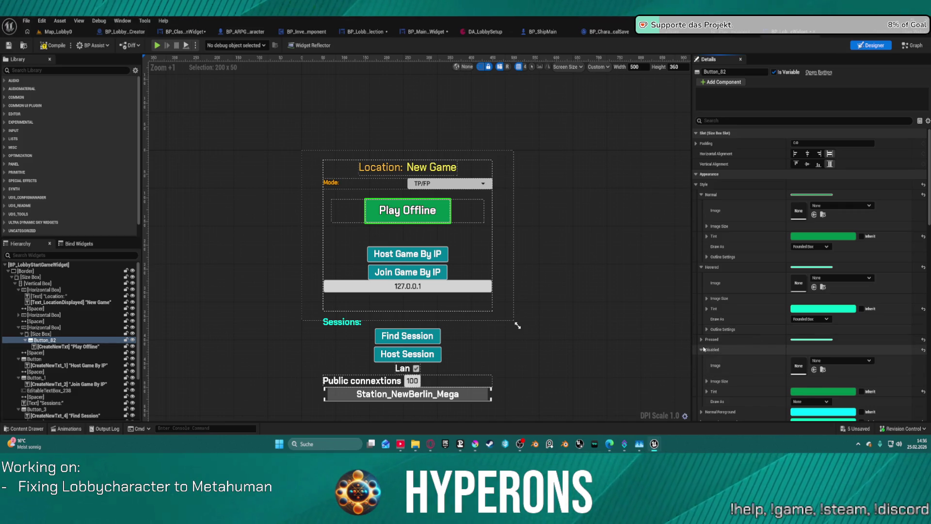
# - Give the Hovered tint a new green, then switch to BP_MainLobbyWidget
pyautogui.click(703, 349)
pyautogui.click(702, 339)
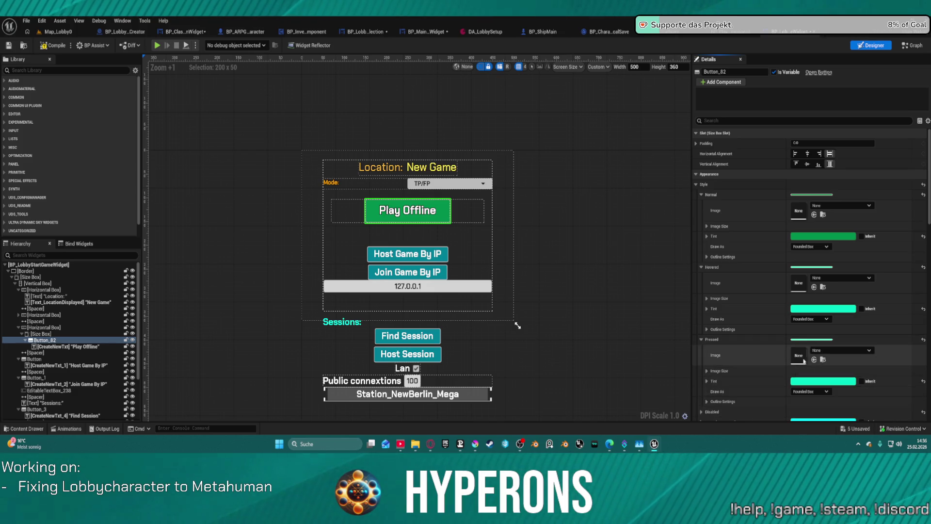
pyautogui.scroll(-2, 796, 379)
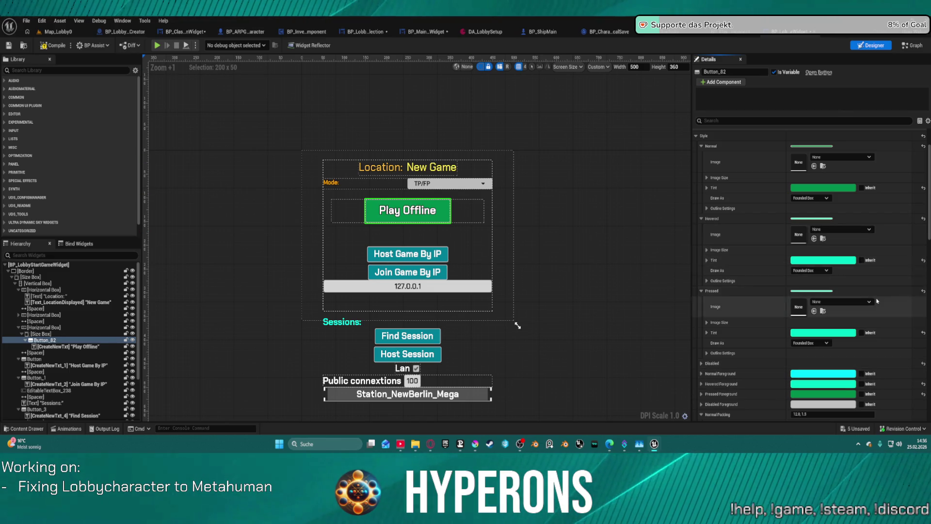
pyautogui.click(844, 261)
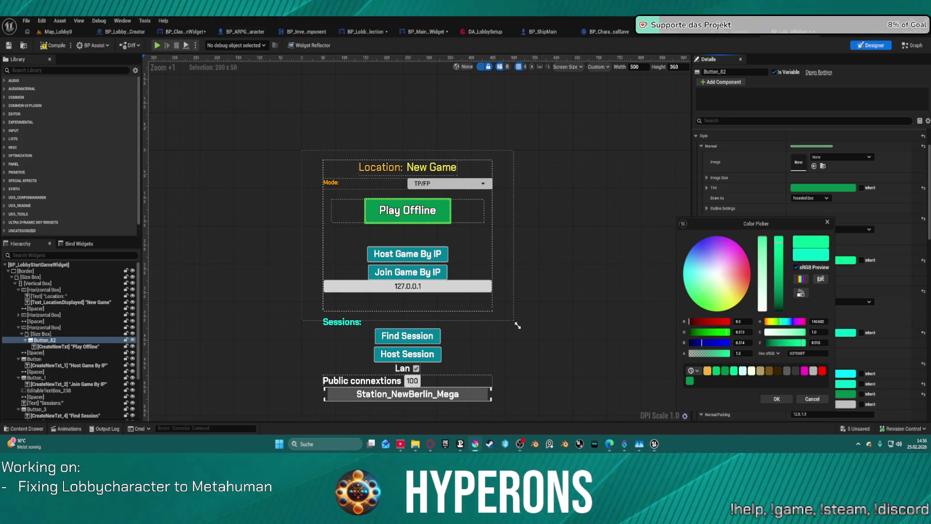
pyautogui.click(776, 399)
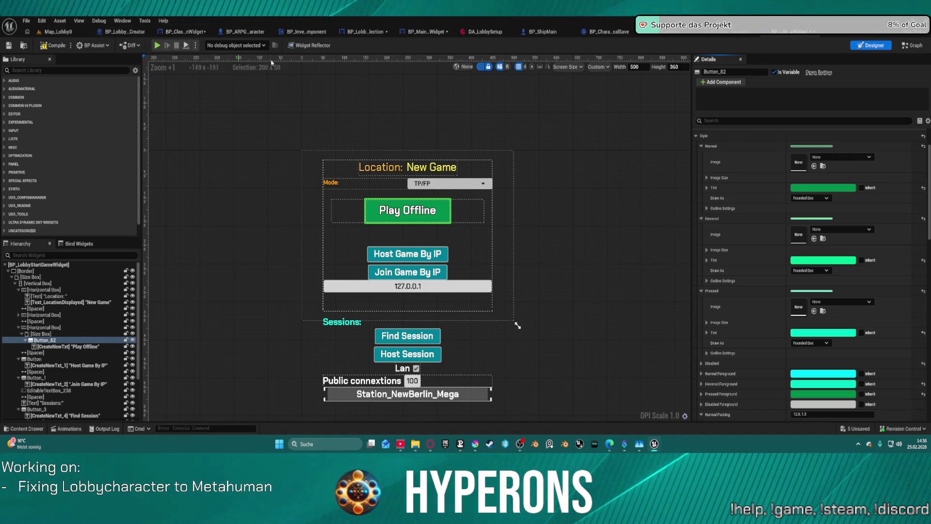
pyautogui.click(427, 31)
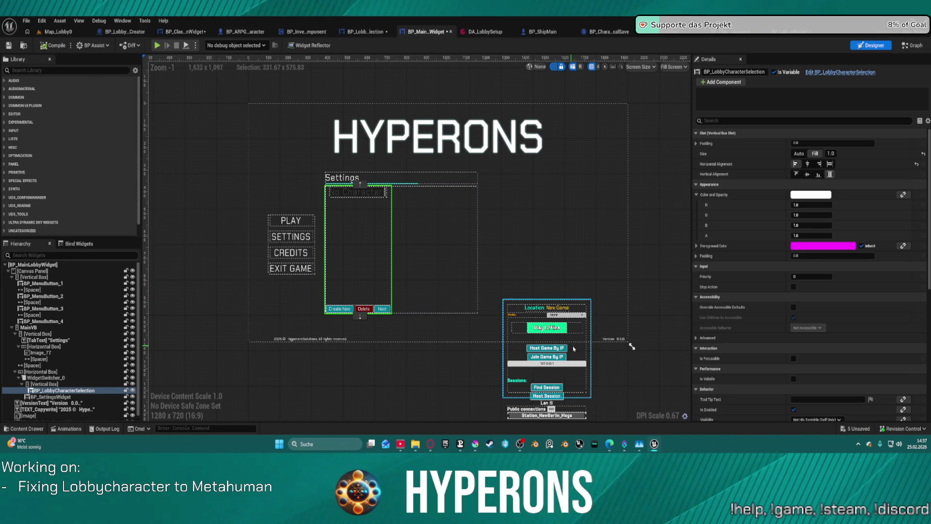
# - Nudge the lobby start panel up, then collapse the Mode: label and TP/FP mode box
pyautogui.moveTo(580, 348); pyautogui.dragTo(581, 330)
pyautogui.scroll(5, 555, 305)
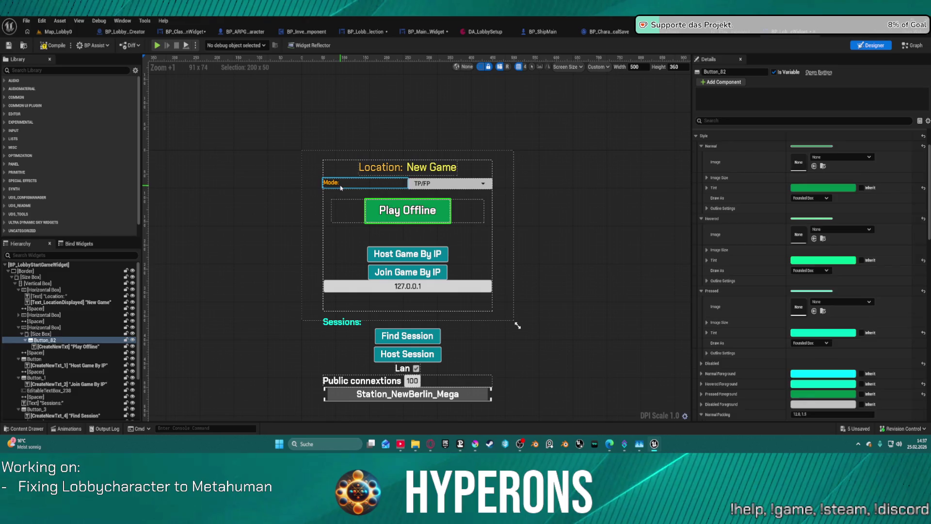
pyautogui.click(341, 188)
pyautogui.keyDown('ctrl'); pyautogui.click(482, 186); pyautogui.keyUp('ctrl')
pyautogui.scroll(3, 795, 214)
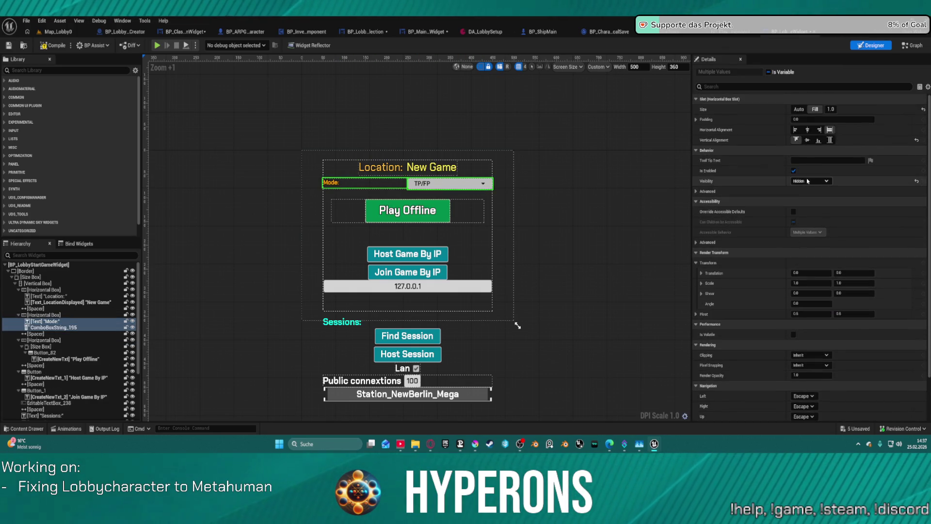
pyautogui.click(808, 181)
pyautogui.click(818, 196)
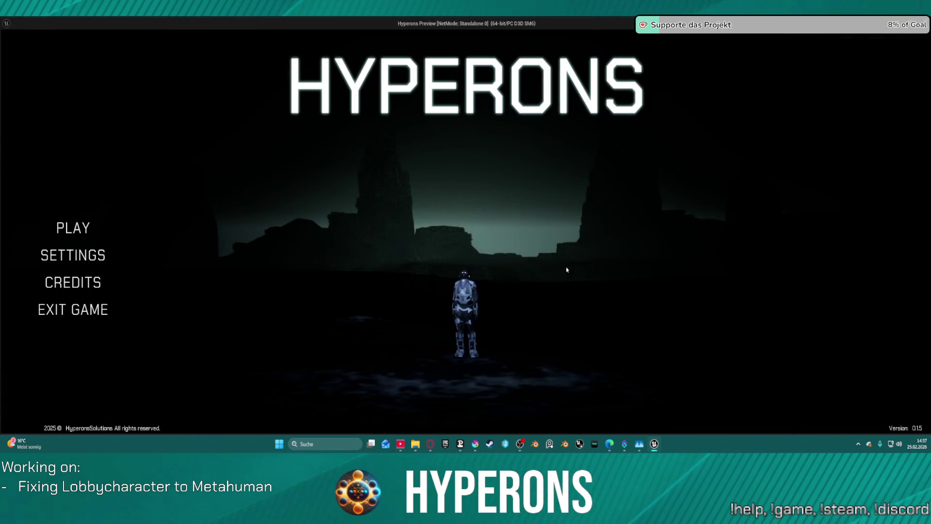
# - In the preview, open character selection and pick the last character, then stop the game
pyautogui.click(58, 228)
pyautogui.click(359, 300)
pyautogui.click(412, 377)
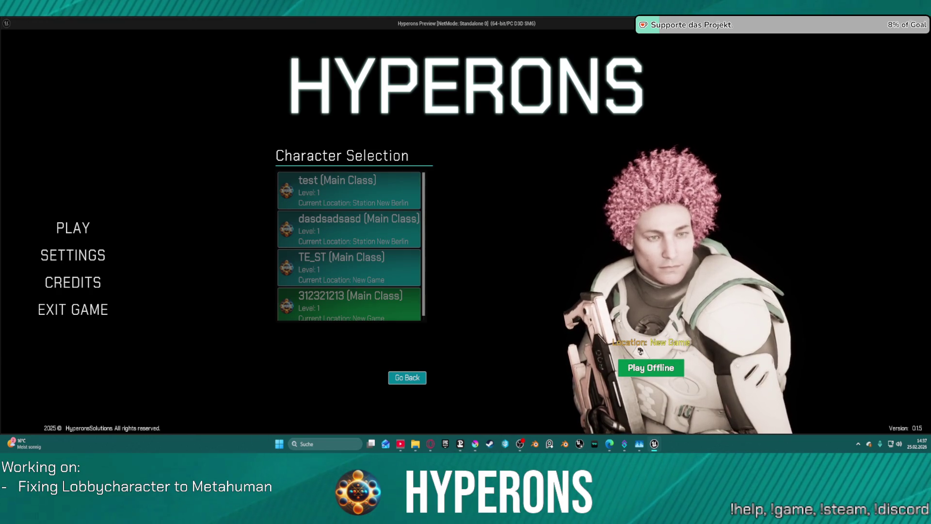
pyautogui.press('Escape')
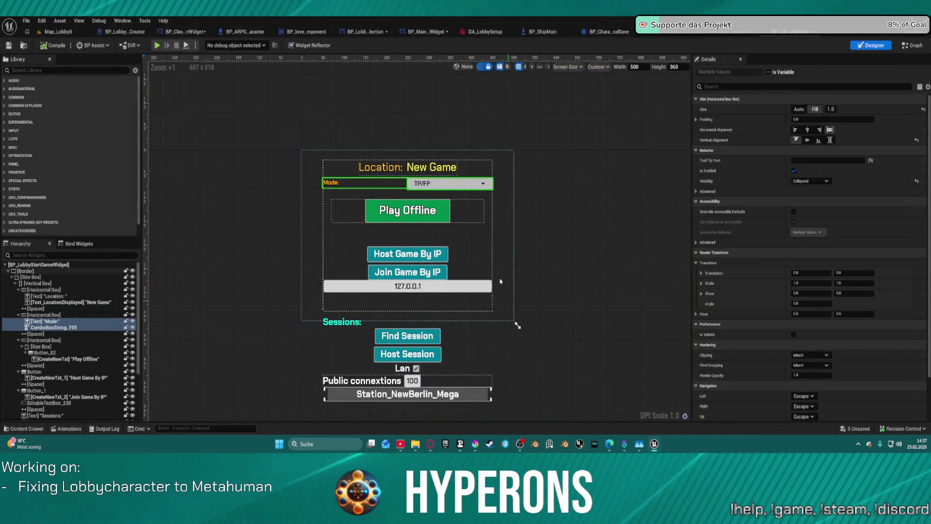
# - Select the Location: and New Game labels, trying a red colour and undoing it
pyautogui.click(392, 198)
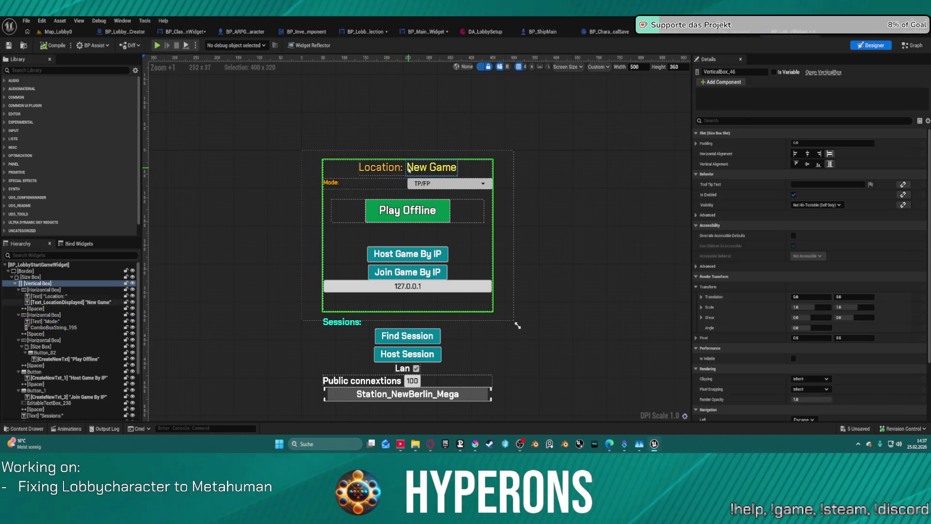
pyautogui.click(427, 168)
pyautogui.keyDown('ctrl'); pyautogui.click(381, 167); pyautogui.keyUp('ctrl')
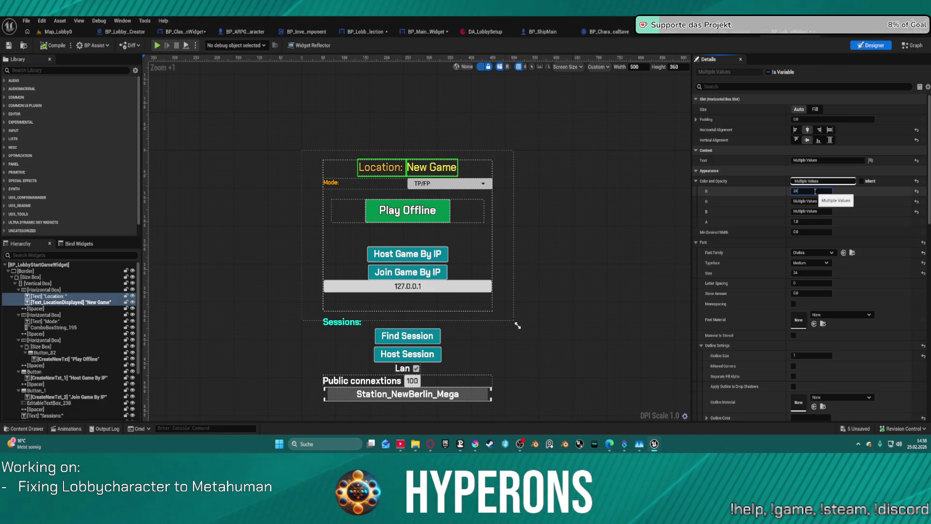
pyautogui.press('Return')
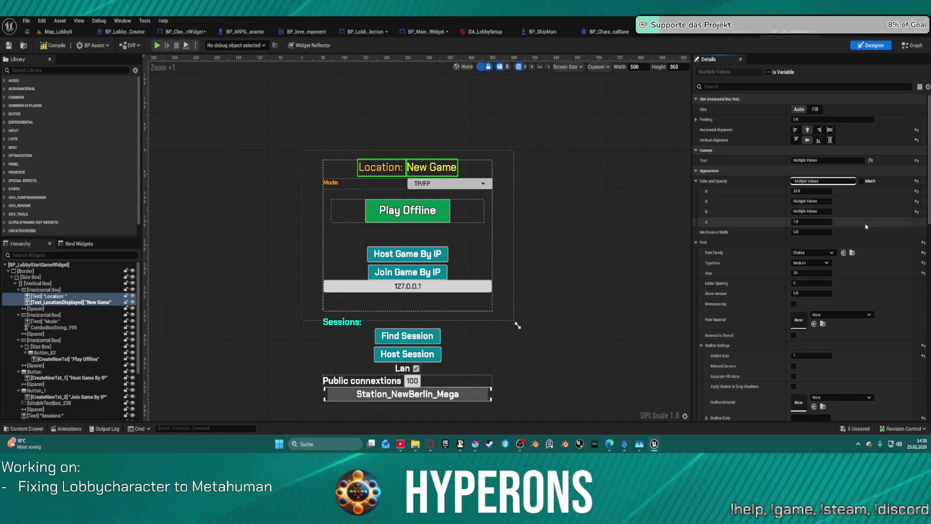
pyautogui.hotkey('ctrl', 'z')
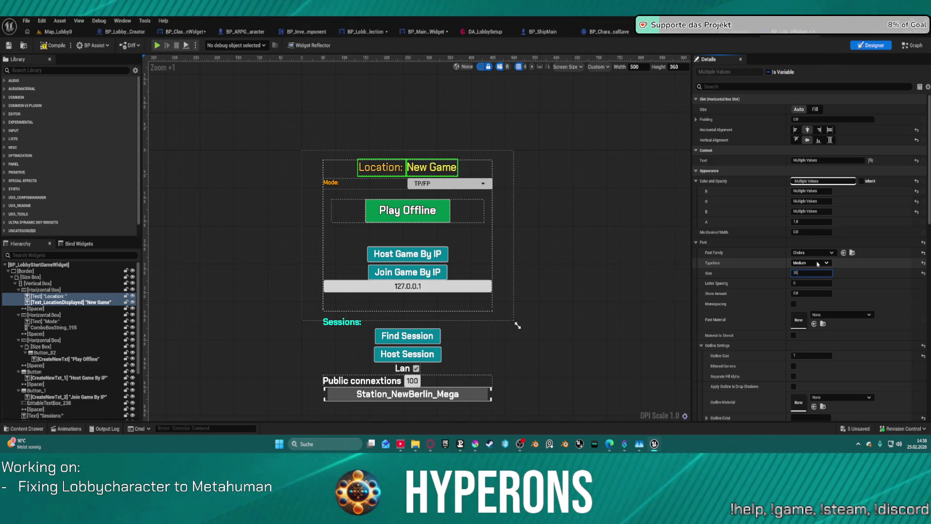
# - Enlarge the labels' font, make them Bold with outline size 2, and play-test to character selection
pyautogui.write('2')
pyautogui.press('Return')
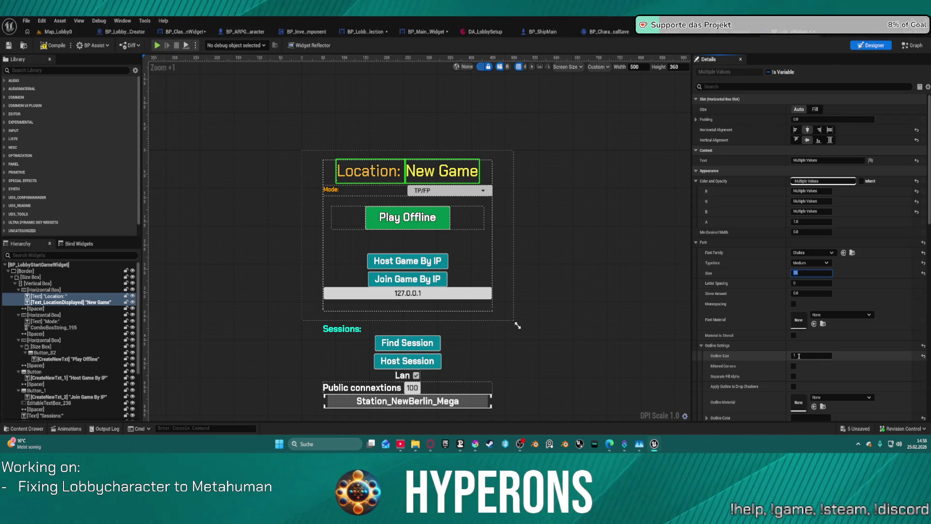
pyautogui.click(825, 262)
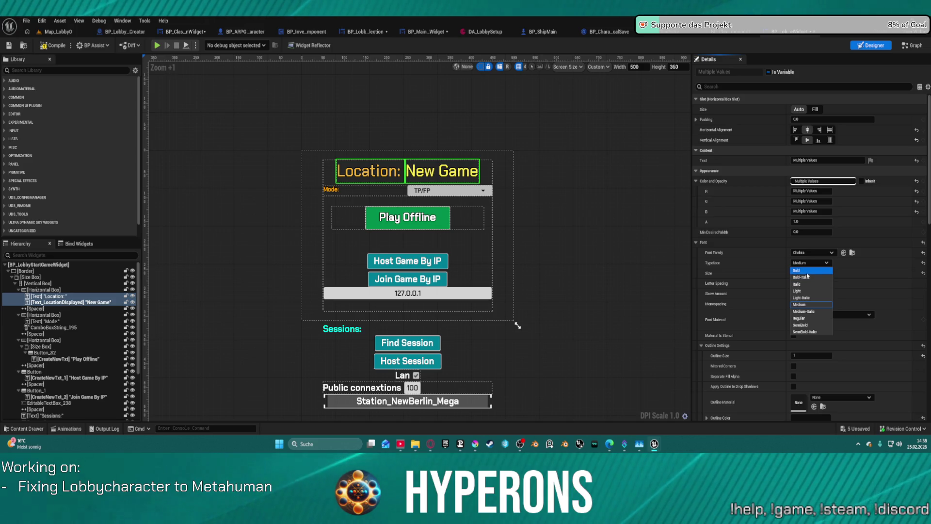
pyautogui.click(801, 270)
pyautogui.click(813, 355)
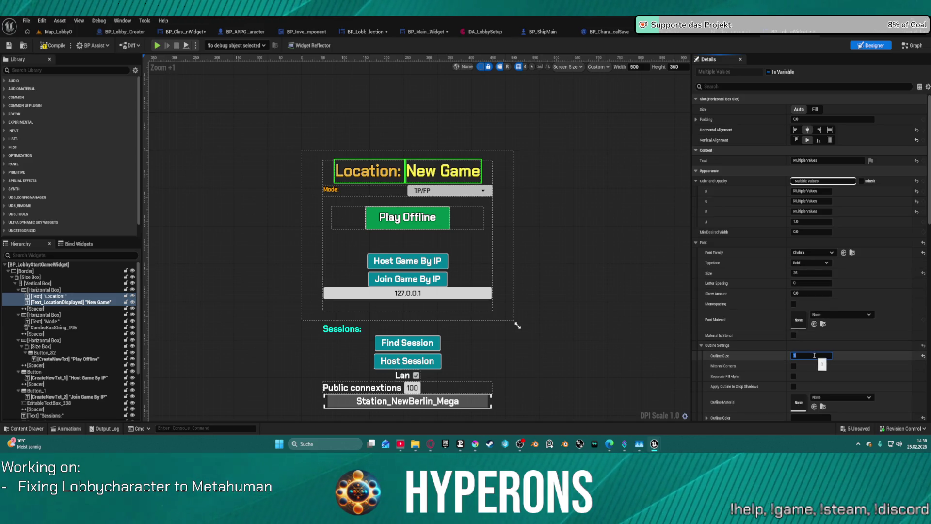
pyautogui.write('2')
pyautogui.press('Return')
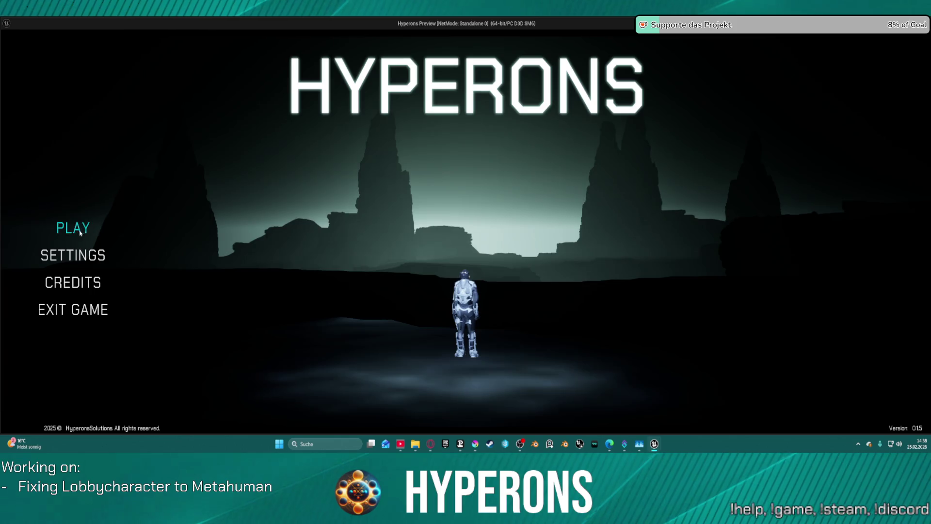
pyautogui.click(76, 231)
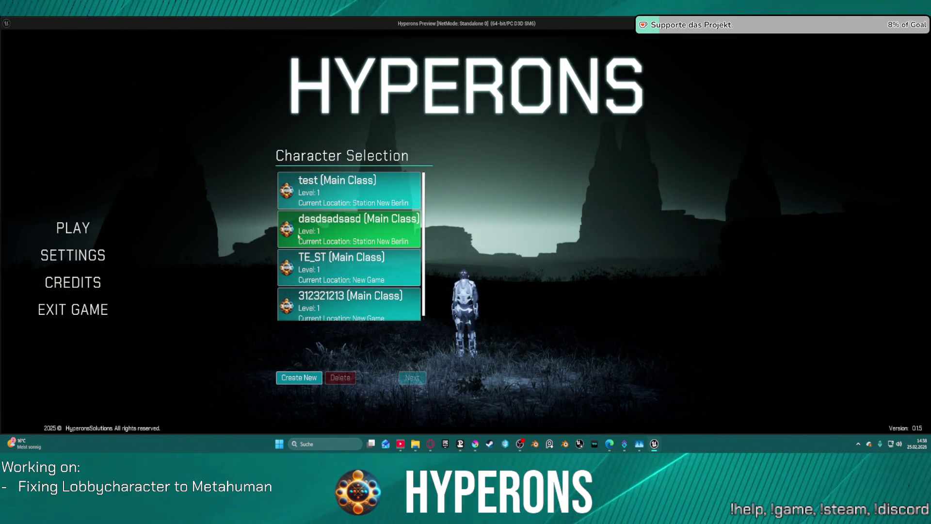
pyautogui.click(395, 189)
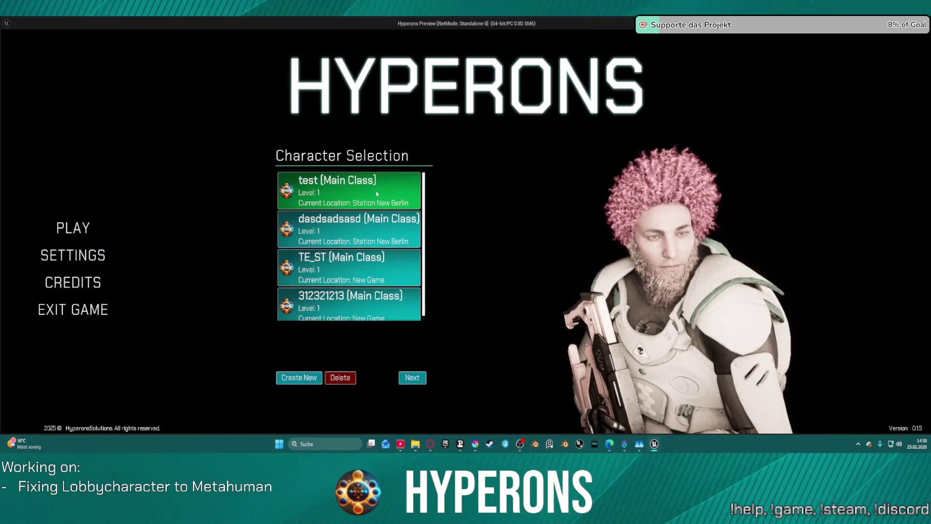
pyautogui.click(416, 377)
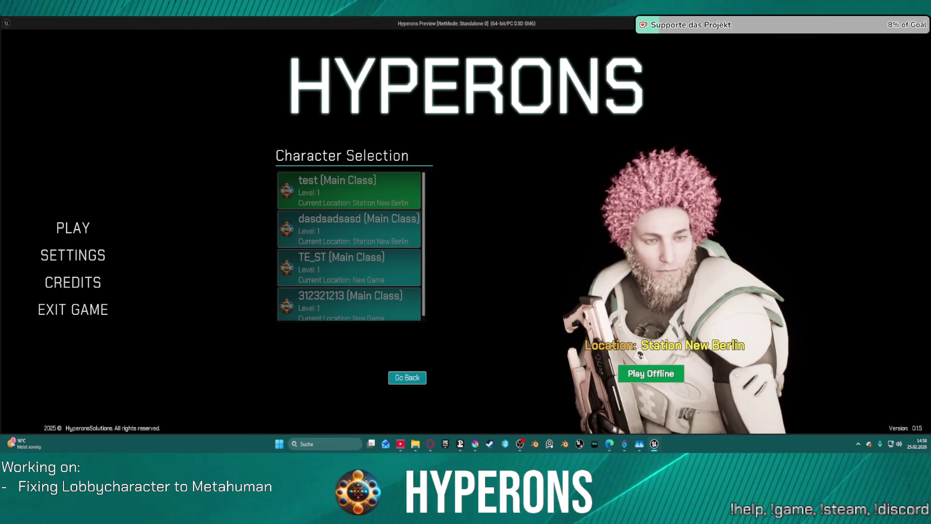
pyautogui.click(408, 377)
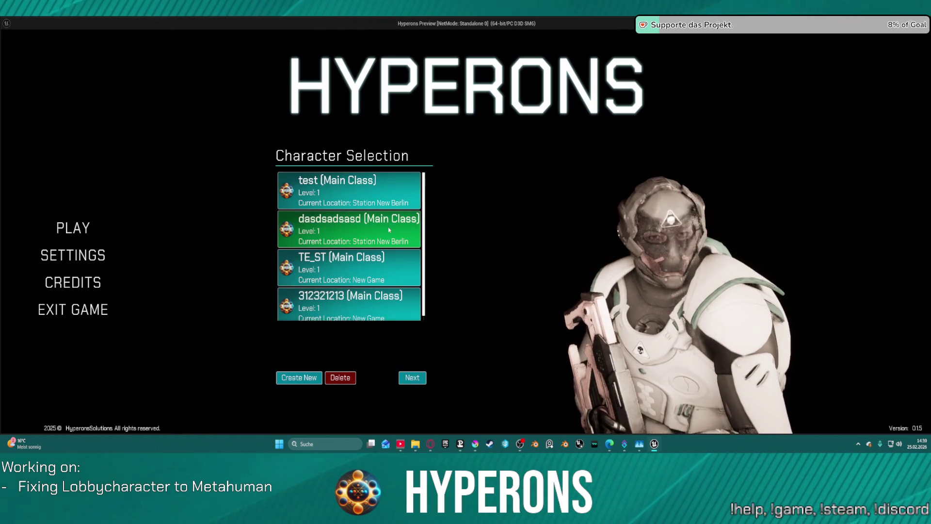
pyautogui.click(385, 311)
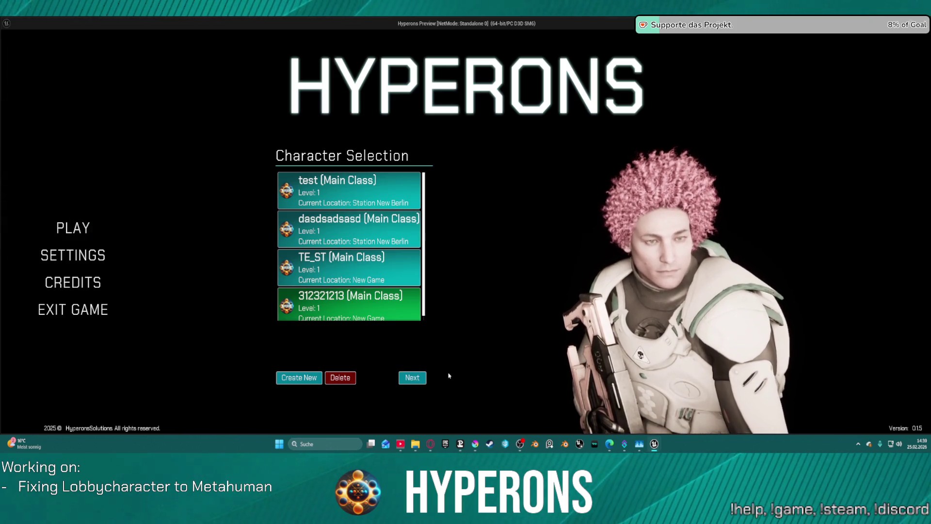
pyautogui.click(421, 383)
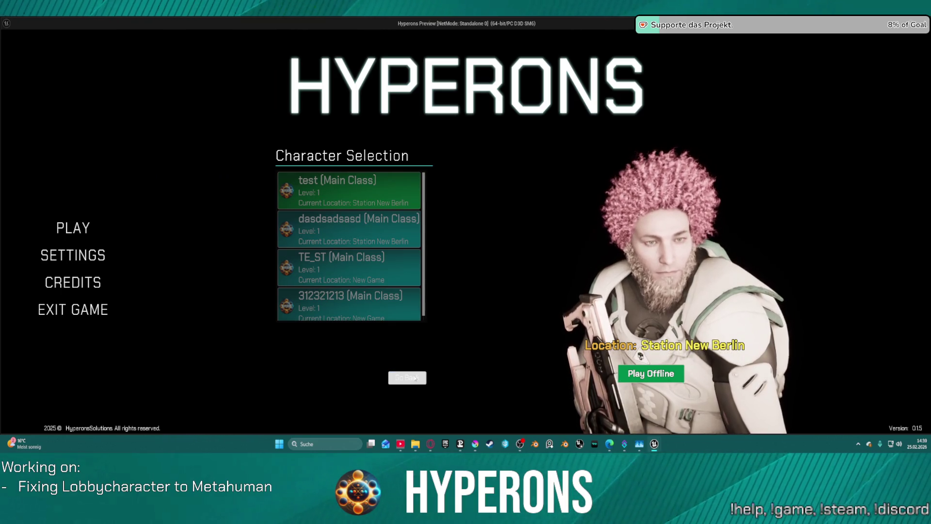
pyautogui.click(415, 377)
pyautogui.press('Escape')
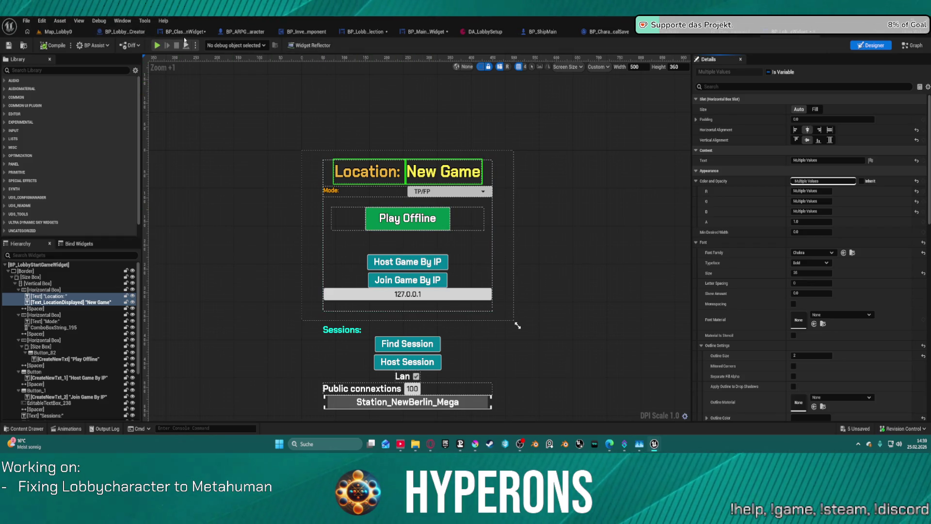
# - Cycle through the open editor tabs until the BP_LobbyCharacterSelection designer is showing
pyautogui.click(131, 32)
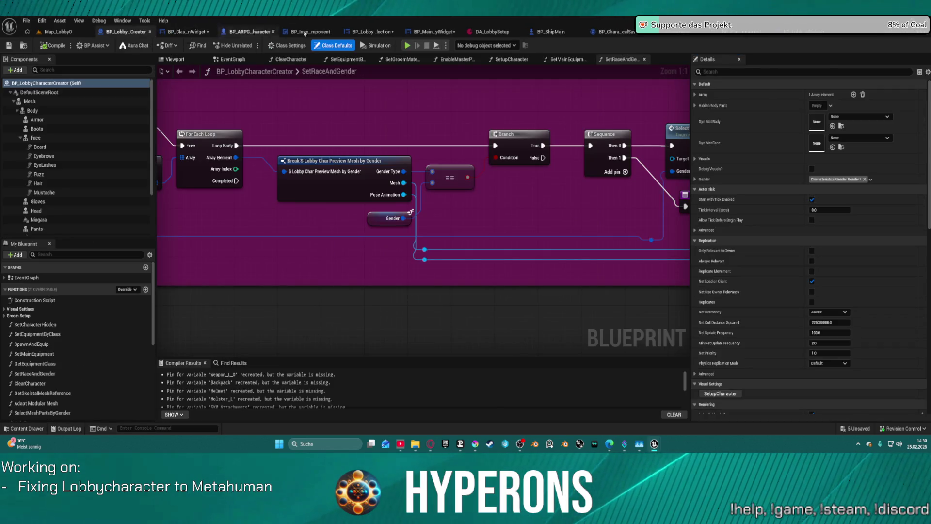
pyautogui.click(172, 32)
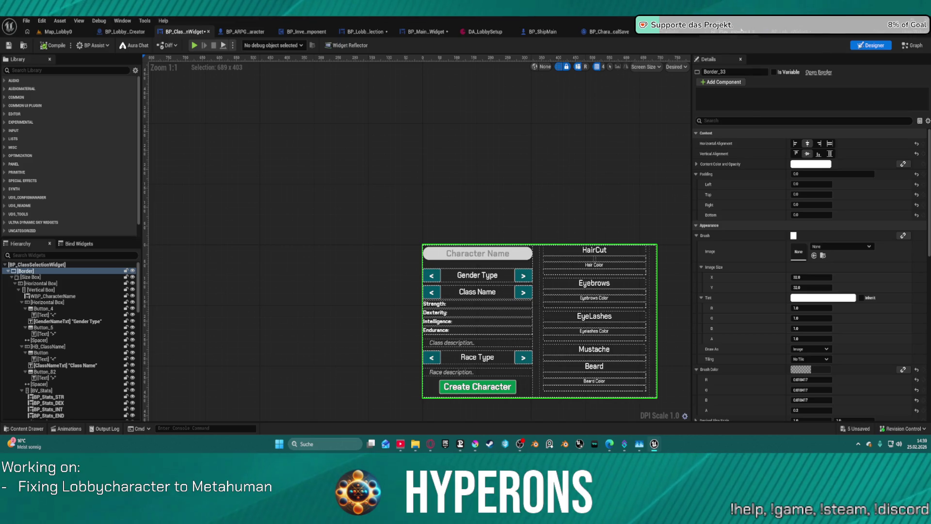
pyautogui.click(606, 32)
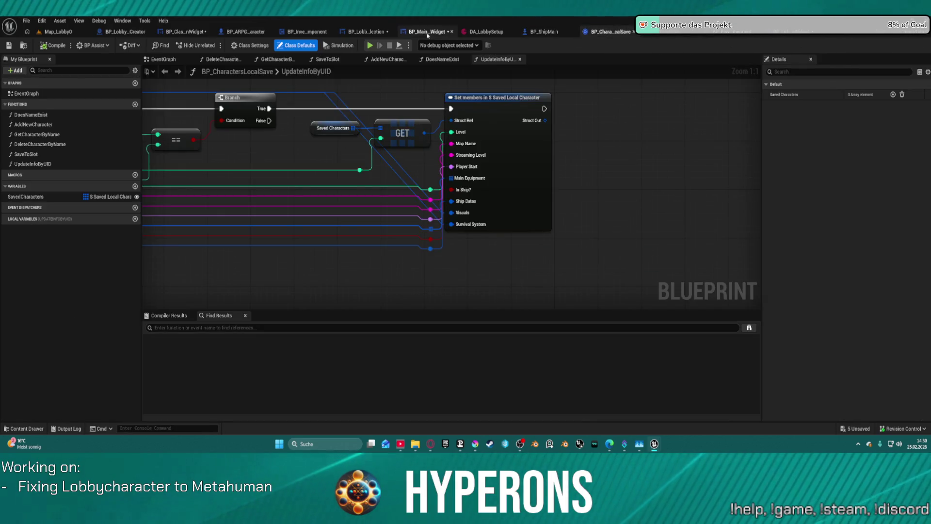
pyautogui.click(411, 32)
pyautogui.click(365, 32)
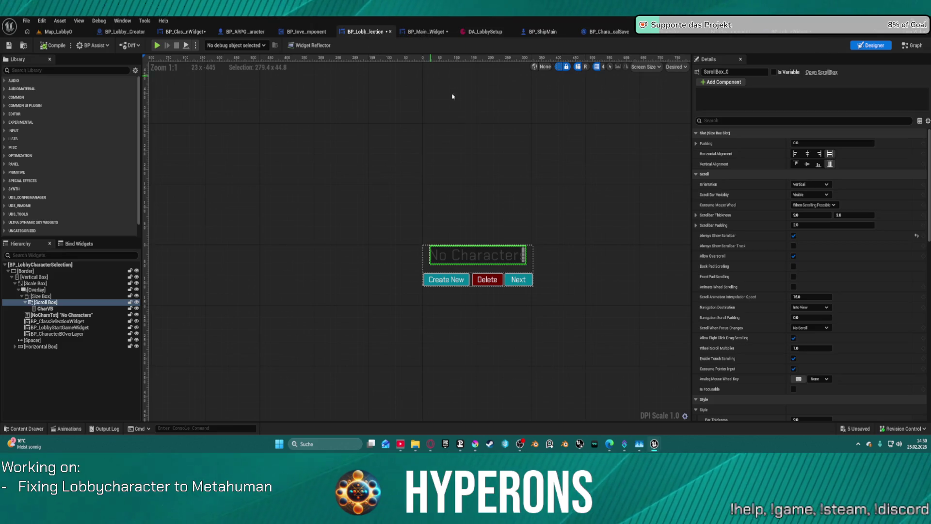
# - Change the NextBtnText label text from Next to 'Confirm'
pyautogui.click(526, 283)
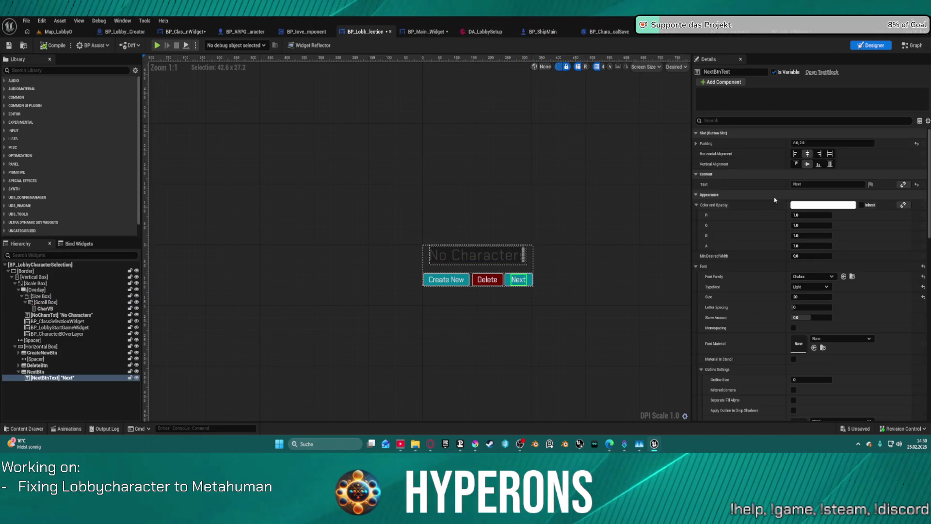
pyautogui.click(815, 184)
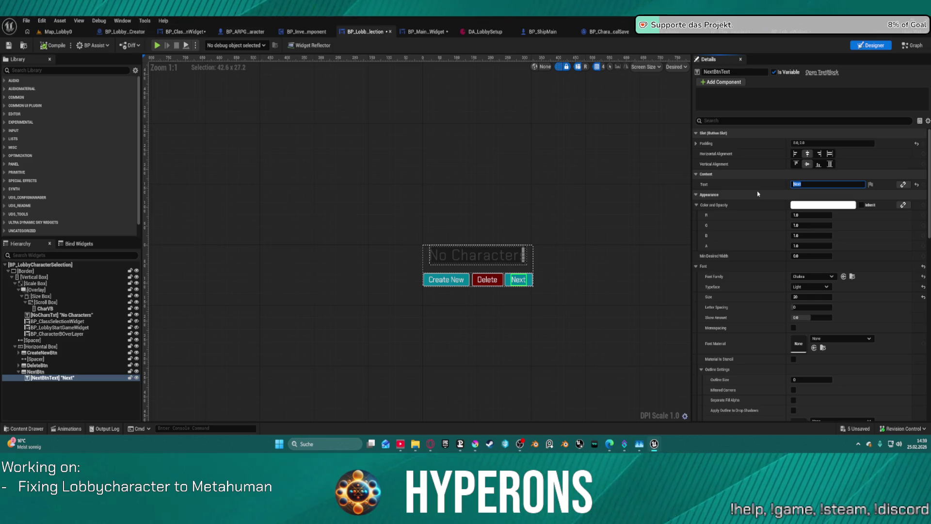
pyautogui.write('Confirm')
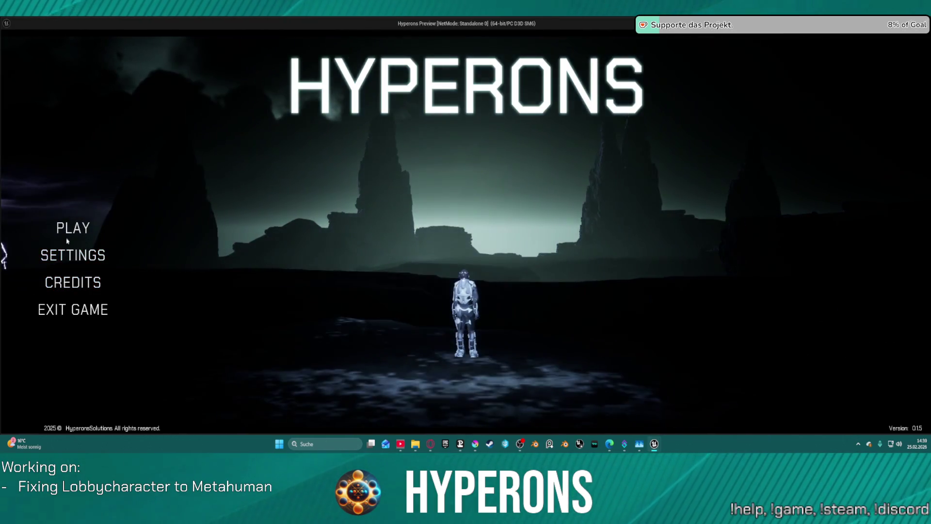
# - Pick a saved character, step through Confirm, Go Back and Next, then Play Offline into the hangar
pyautogui.click(72, 228)
pyautogui.click(359, 228)
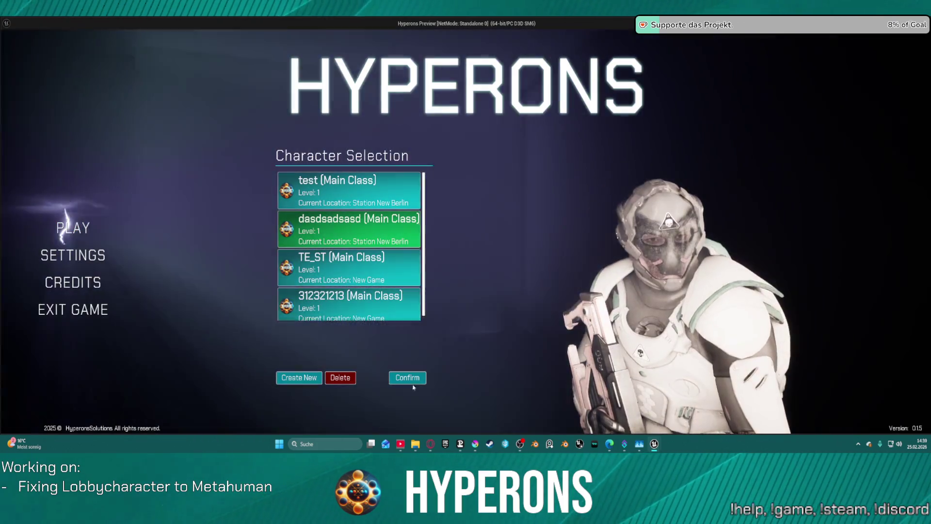
pyautogui.click(410, 382)
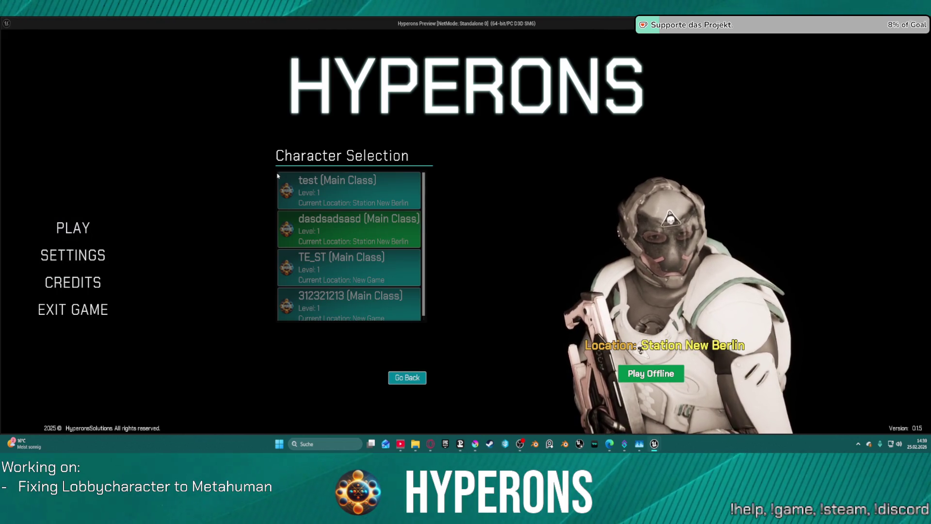
pyautogui.click(413, 382)
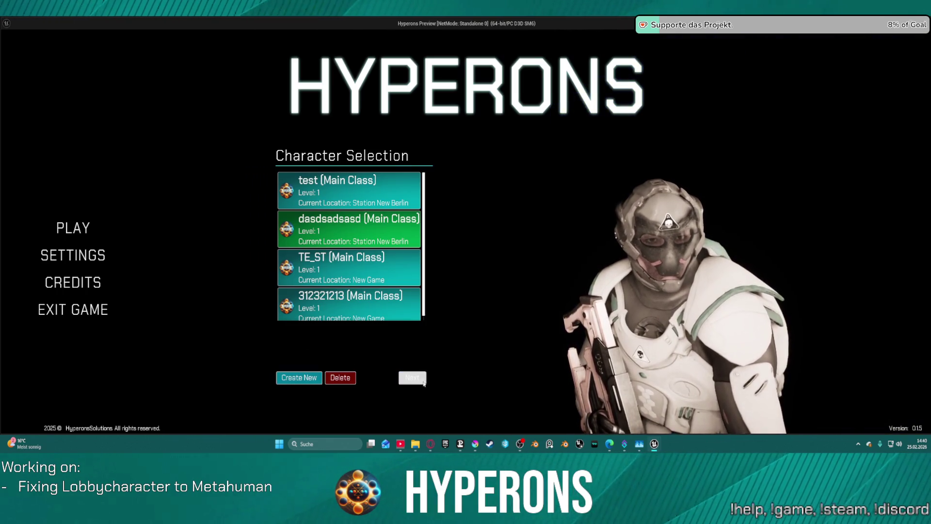
pyautogui.click(416, 381)
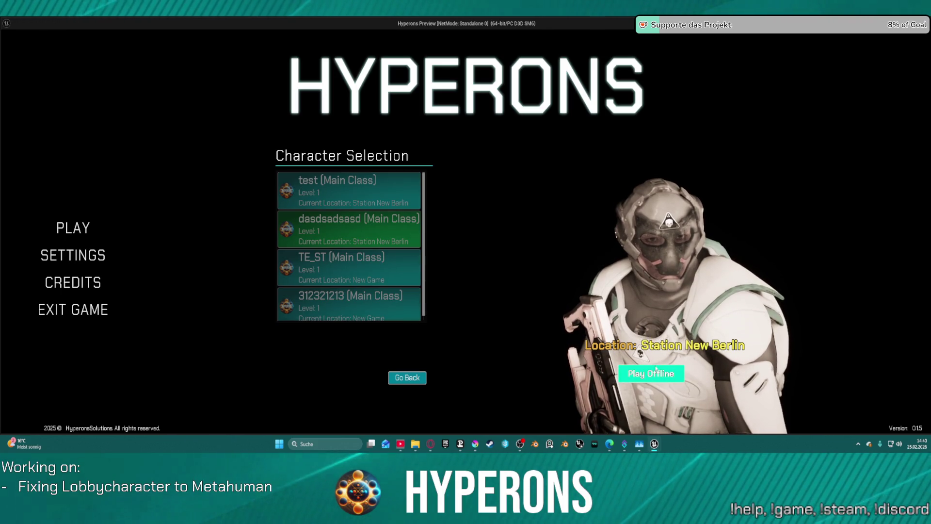
pyautogui.click(657, 371)
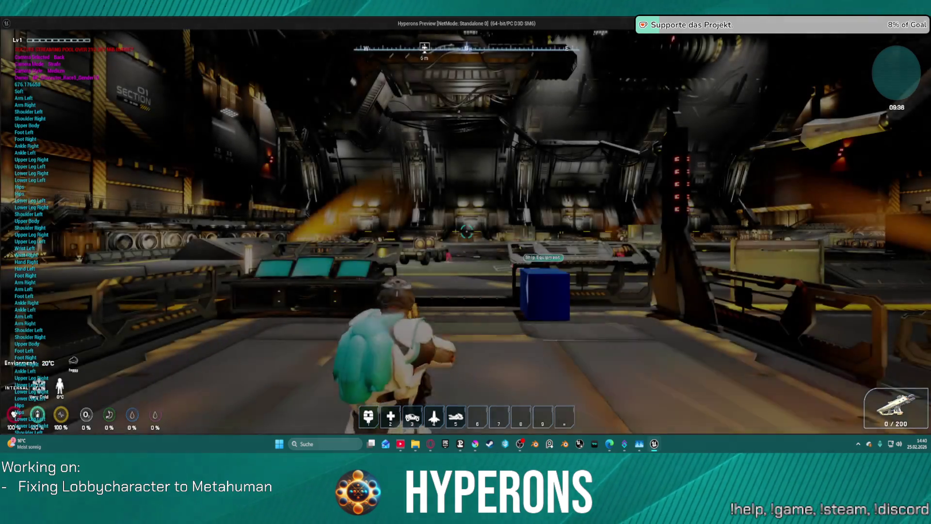
# - Walk to the ship terminal, select the EOS ship, and close the configuration menu
pyautogui.press('w')
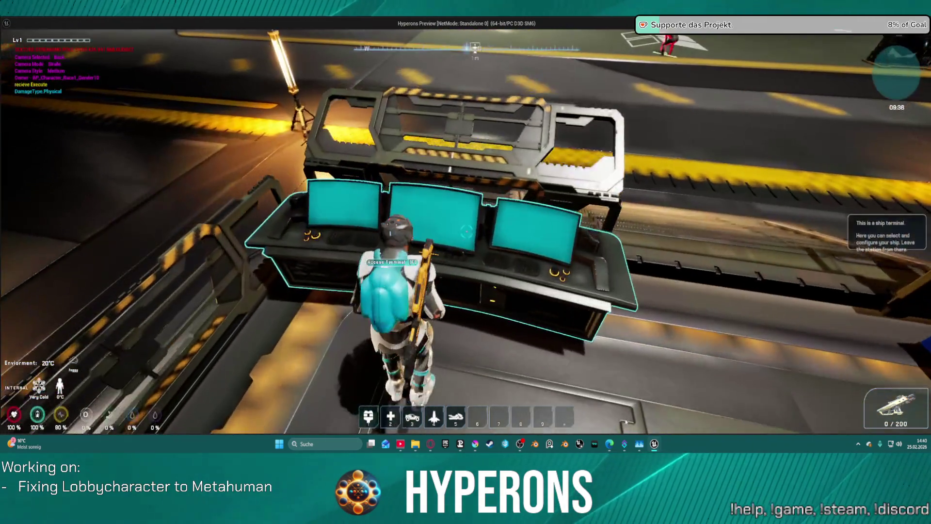
pyautogui.press('f')
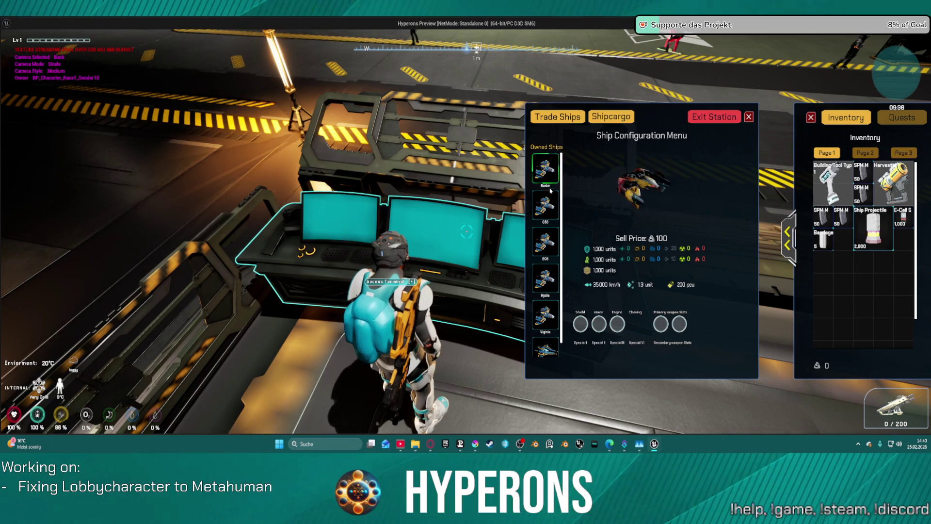
pyautogui.click(545, 247)
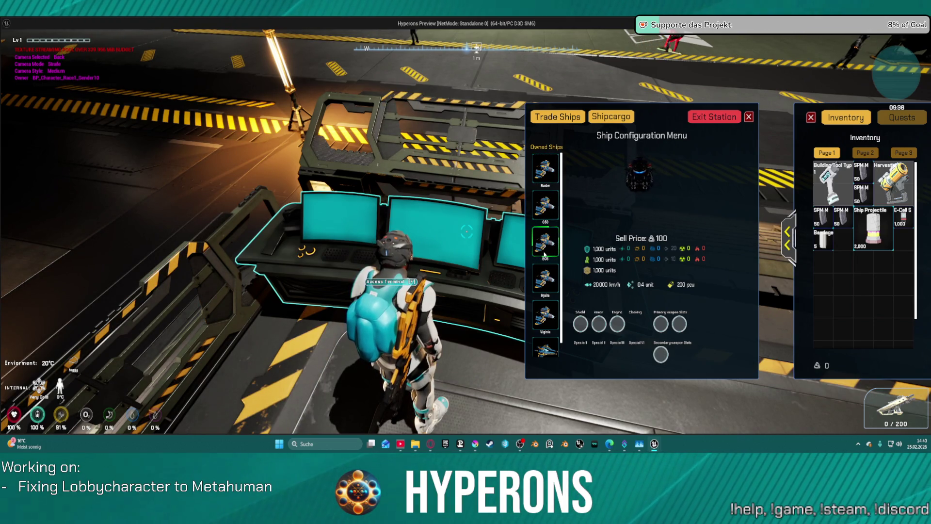
pyautogui.press('Escape')
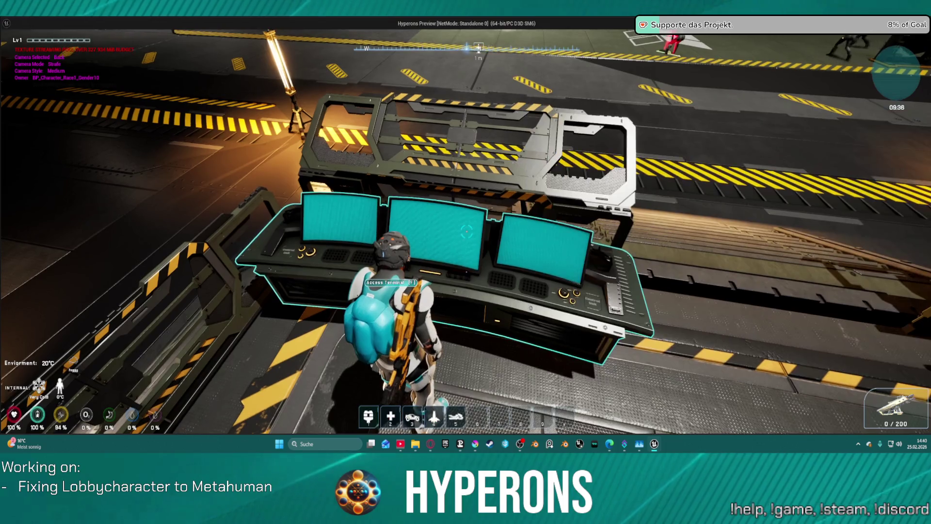
# - Move the purple item, teal-white item, Missile HE and three Mining_S weapons into the inventory
pyautogui.press('f')
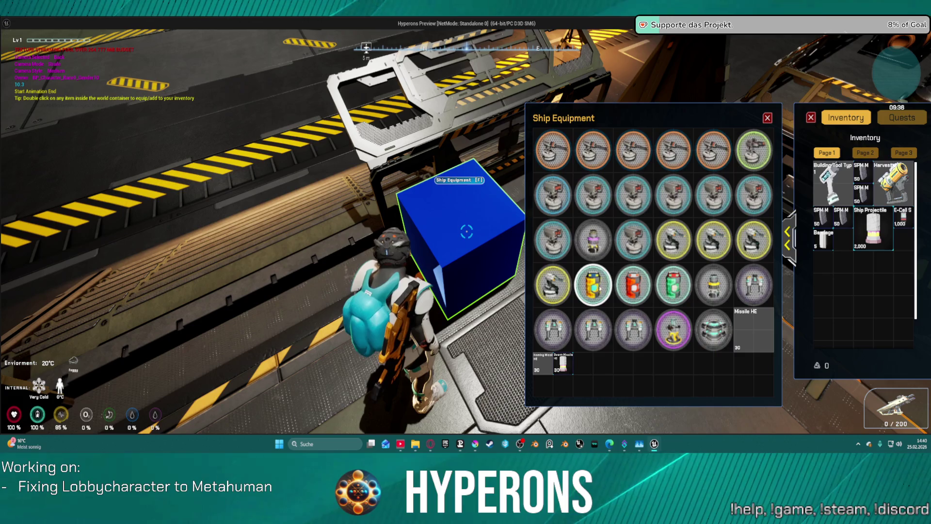
pyautogui.doubleClick(681, 334)
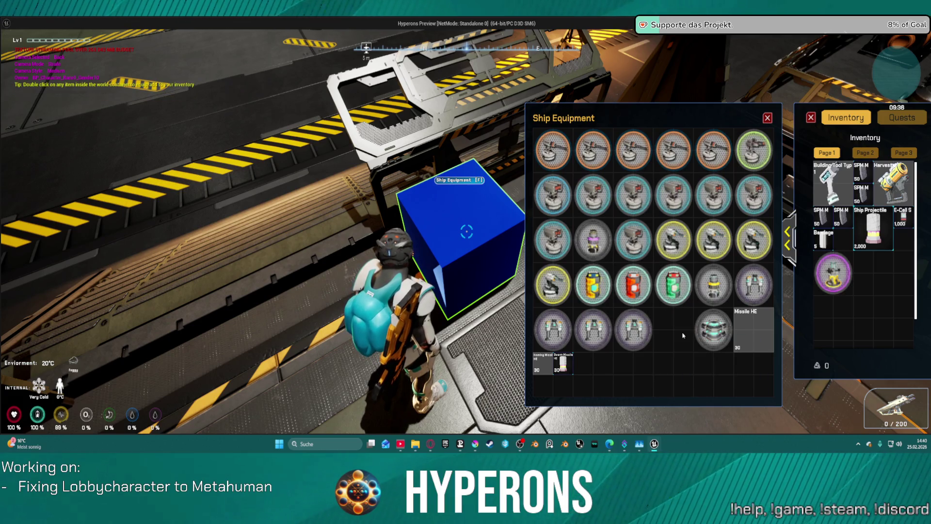
pyautogui.doubleClick(718, 323)
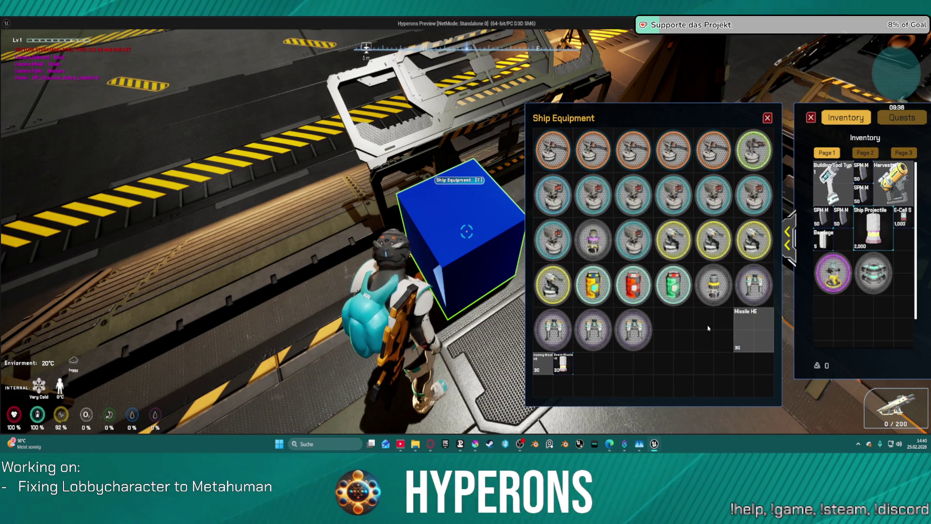
pyautogui.doubleClick(745, 332)
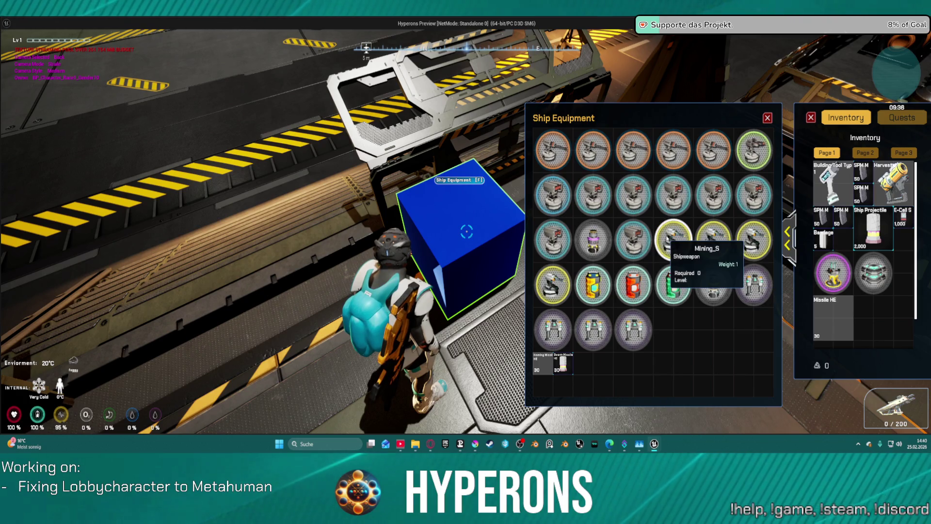
pyautogui.doubleClick(674, 240)
pyautogui.doubleClick(714, 240)
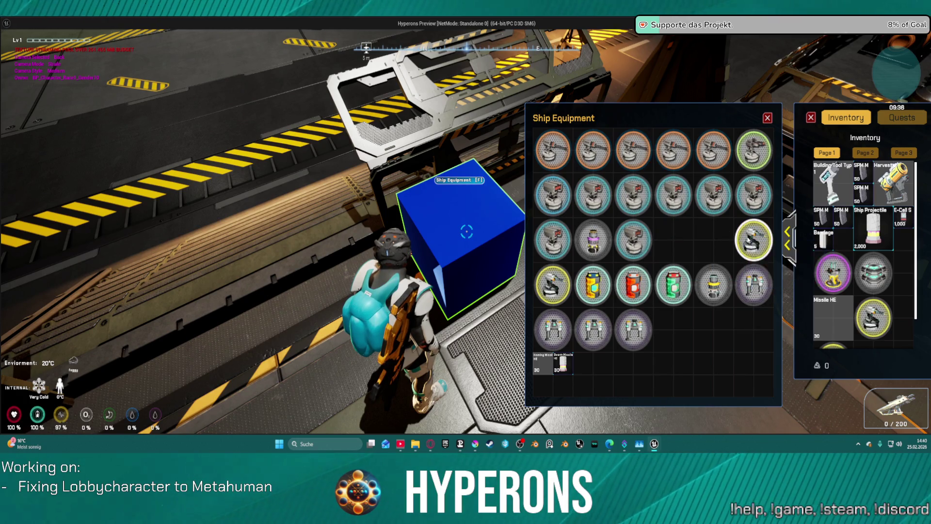
pyautogui.doubleClick(753, 239)
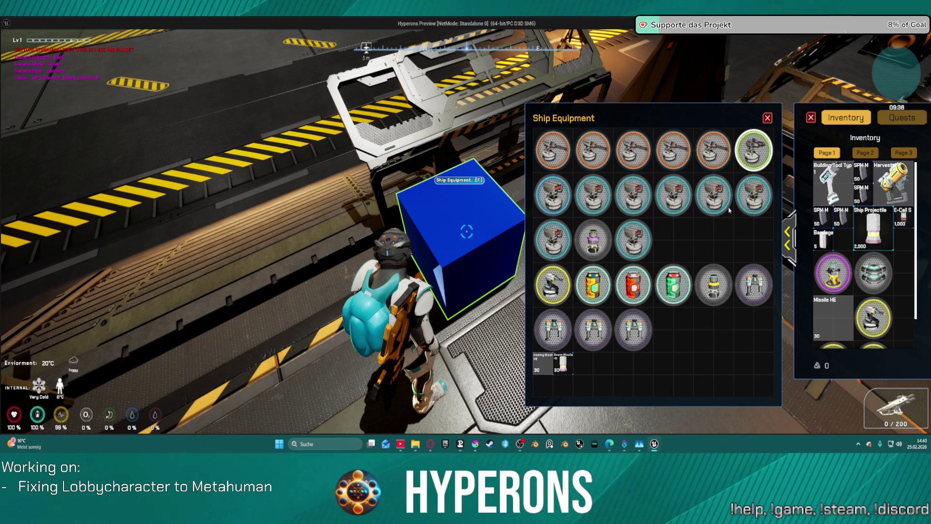
# - Return Missile HE to the container, take the red canister, then close the panels and face the terminal
pyautogui.moveTo(844, 320)
pyautogui.mouseDown()
pyautogui.moveTo(667, 313)
pyautogui.moveTo(670, 325)
pyautogui.mouseUp()
pyautogui.doubleClick(648, 300)
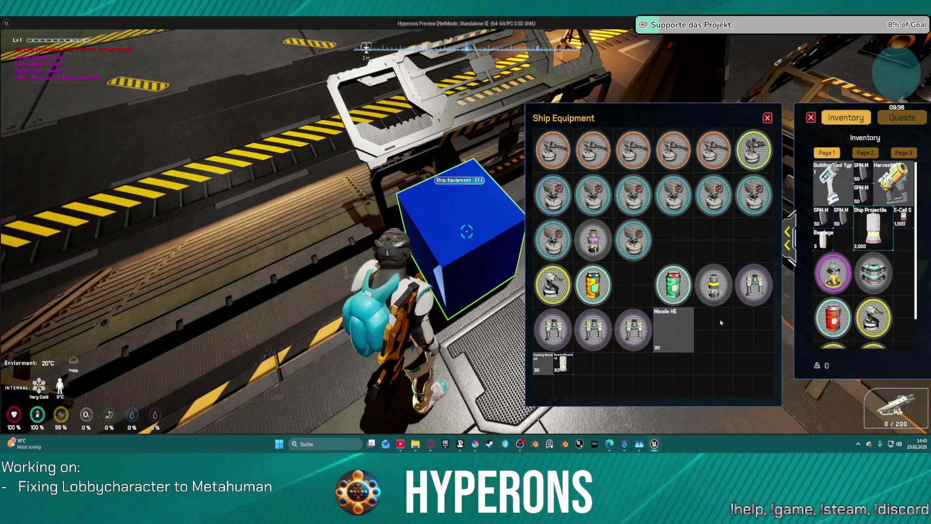
pyautogui.press('Escape')
pyautogui.press('w')
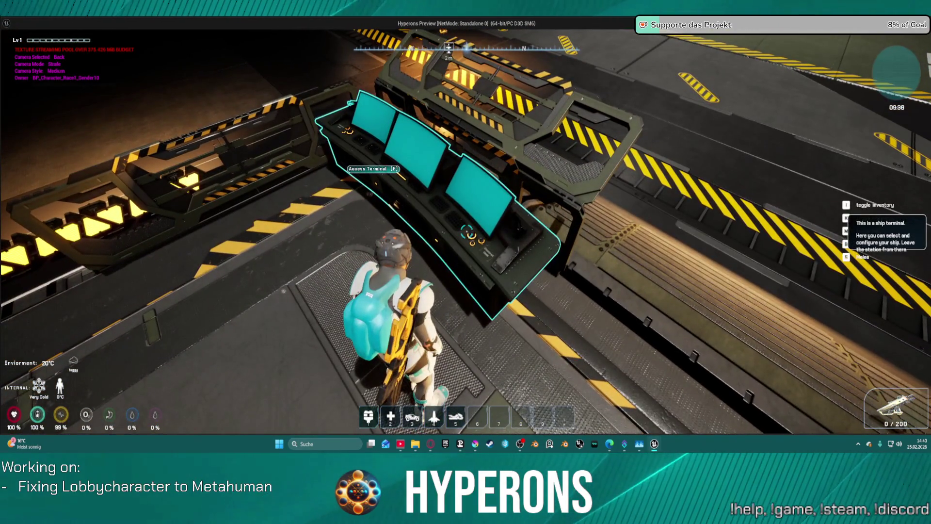
# - At the terminal, equip inventory weapons into the EOS ship's two primary slots
pyautogui.press('w')
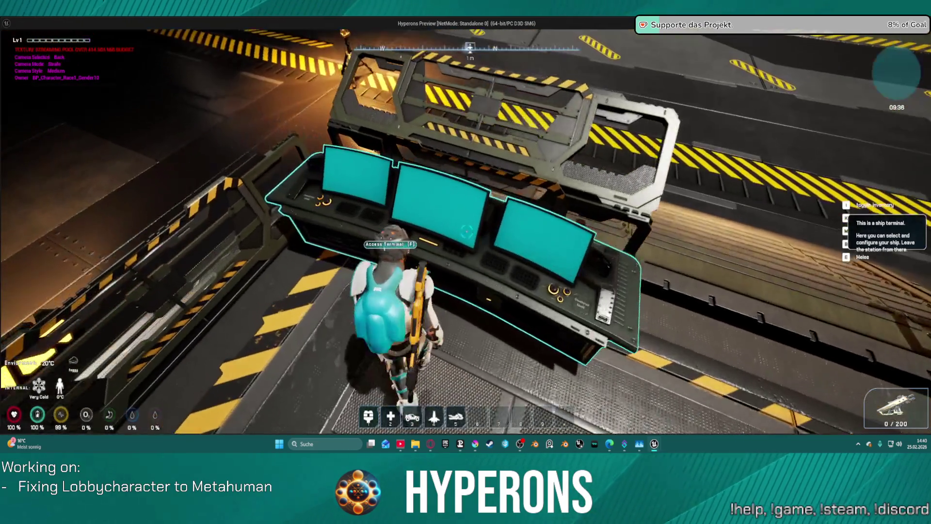
pyautogui.press('f')
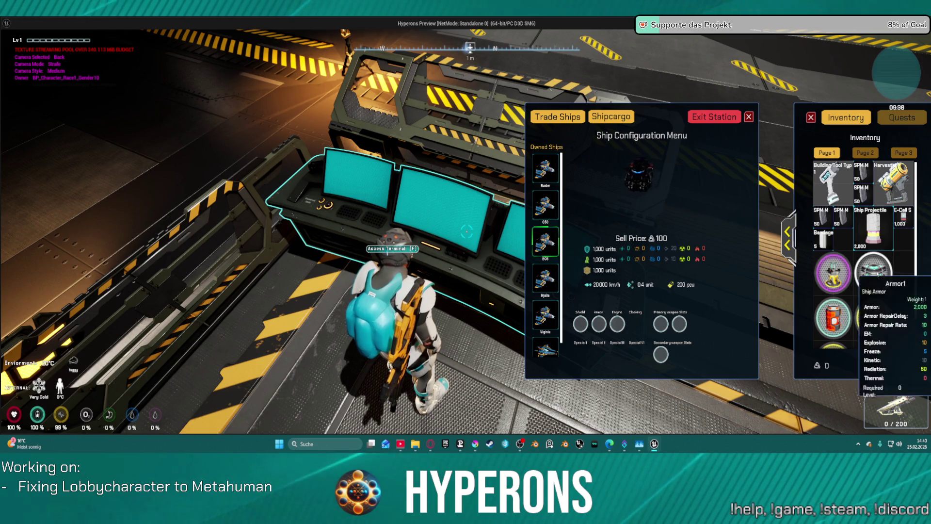
pyautogui.scroll(-1, 844, 281)
pyautogui.scroll(-1, 864, 271)
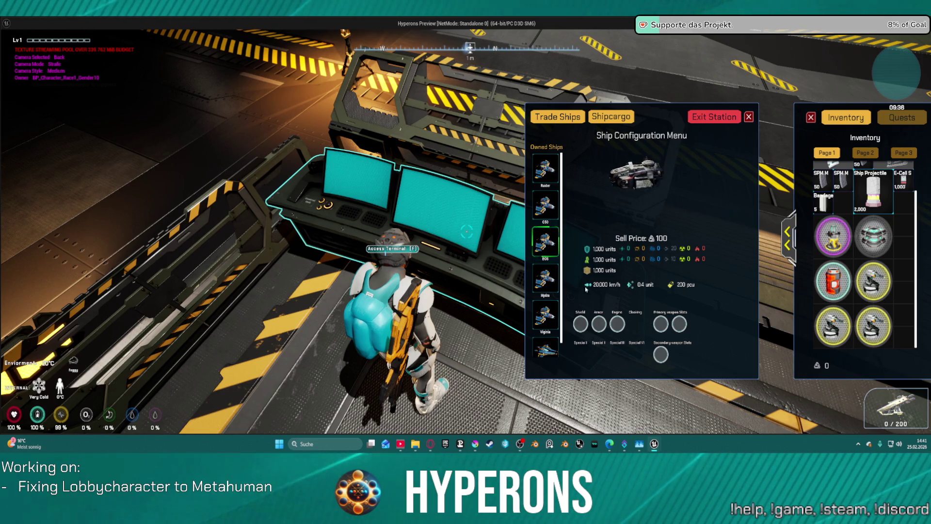
pyautogui.moveTo(859, 291)
pyautogui.mouseDown()
pyautogui.moveTo(615, 332)
pyautogui.moveTo(623, 320)
pyautogui.moveTo(880, 290)
pyautogui.mouseUp()
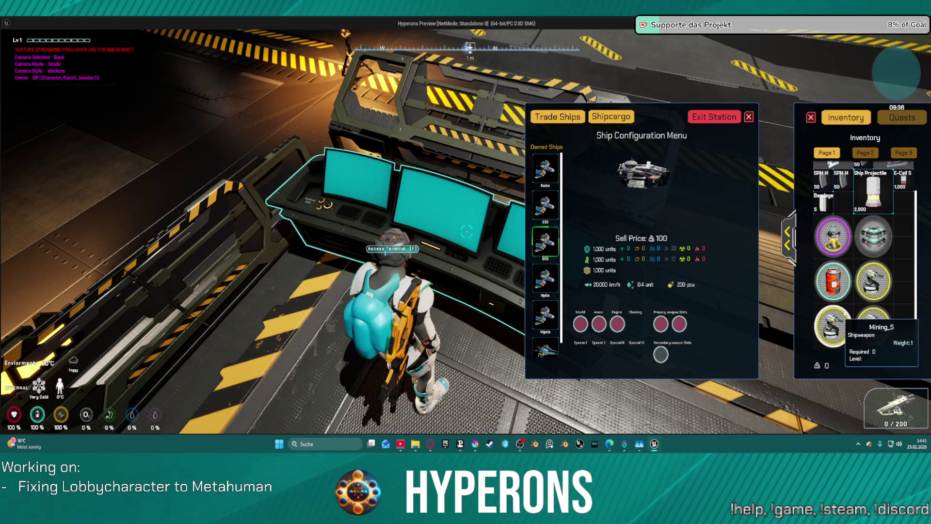
pyautogui.rightClick(841, 318)
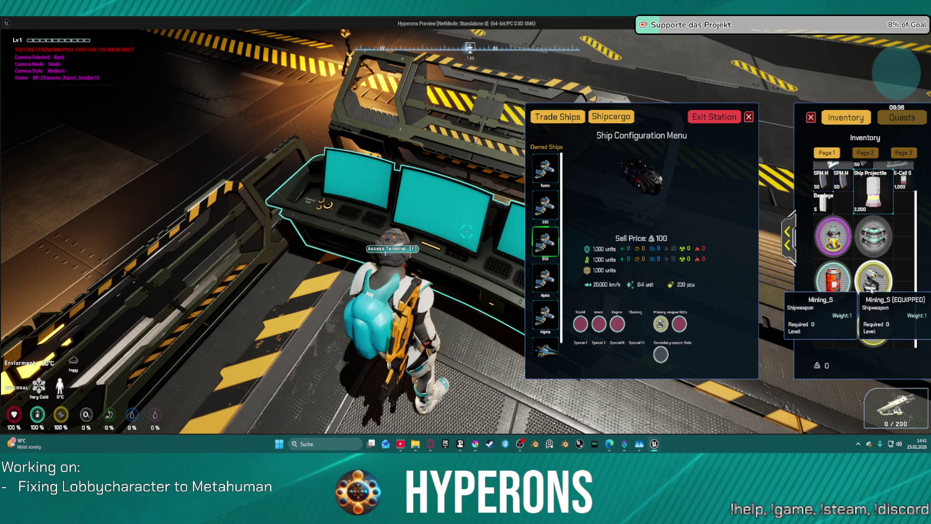
pyautogui.rightClick(873, 281)
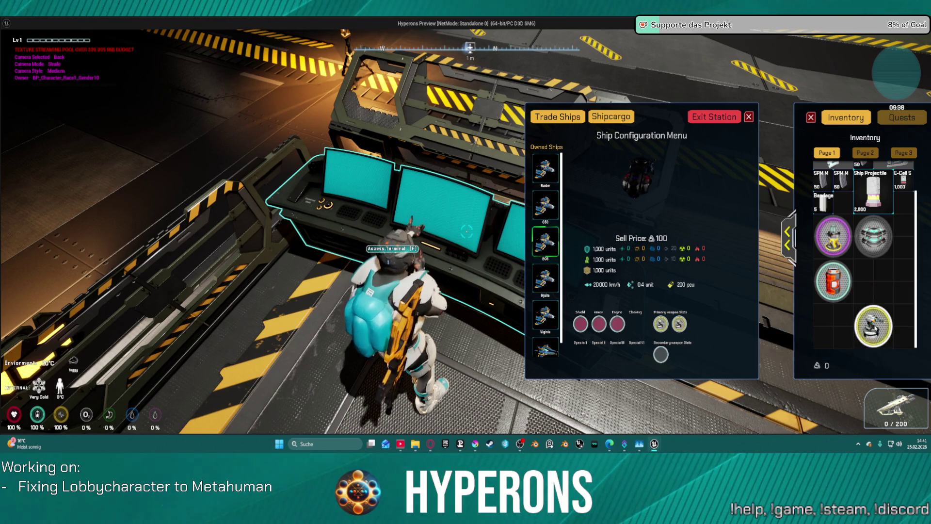
# - Fit the shield, discard the unfittable purple item, fit the armor, and leave the terminal
pyautogui.rightClick(833, 281)
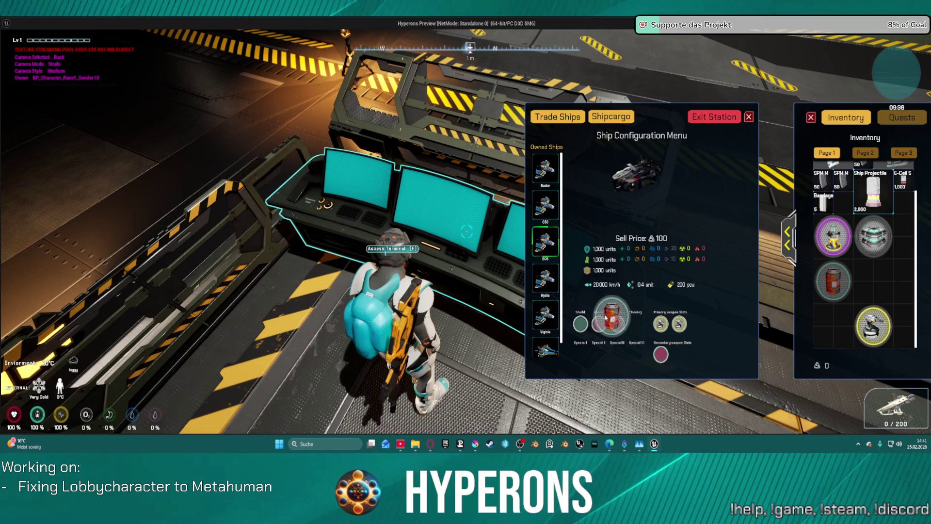
pyautogui.moveTo(833, 236)
pyautogui.mouseDown()
pyautogui.moveTo(599, 322)
pyautogui.moveTo(649, 339)
pyautogui.moveTo(664, 361)
pyautogui.moveTo(598, 323)
pyautogui.moveTo(619, 319)
pyautogui.mouseUp()
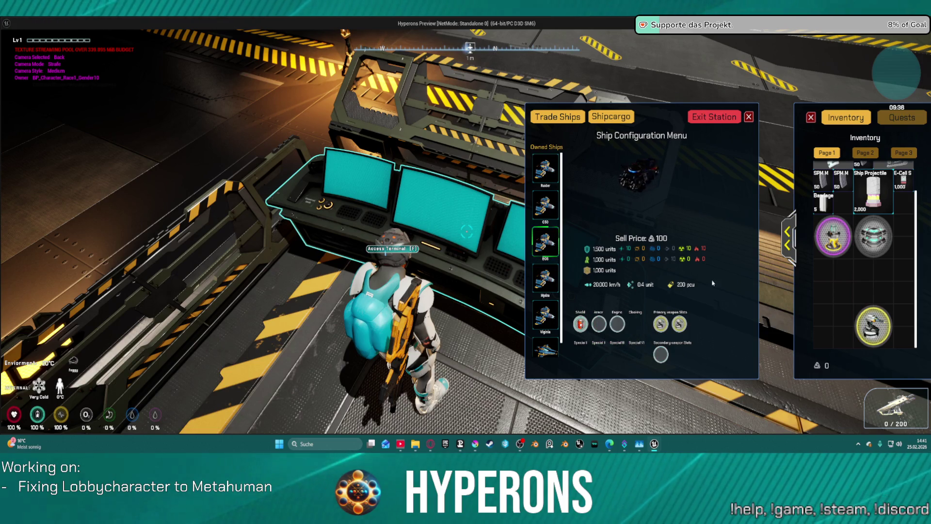
pyautogui.moveTo(833, 236)
pyautogui.mouseDown()
pyautogui.moveTo(694, 297)
pyautogui.moveTo(603, 322)
pyautogui.moveTo(632, 315)
pyautogui.mouseUp()
pyautogui.moveTo(833, 236)
pyautogui.mouseDown()
pyautogui.moveTo(767, 300)
pyautogui.moveTo(761, 417)
pyautogui.mouseUp()
pyautogui.moveTo(818, 256)
pyautogui.mouseDown()
pyautogui.moveTo(650, 253)
pyautogui.moveTo(433, 314)
pyautogui.moveTo(454, 341)
pyautogui.mouseUp()
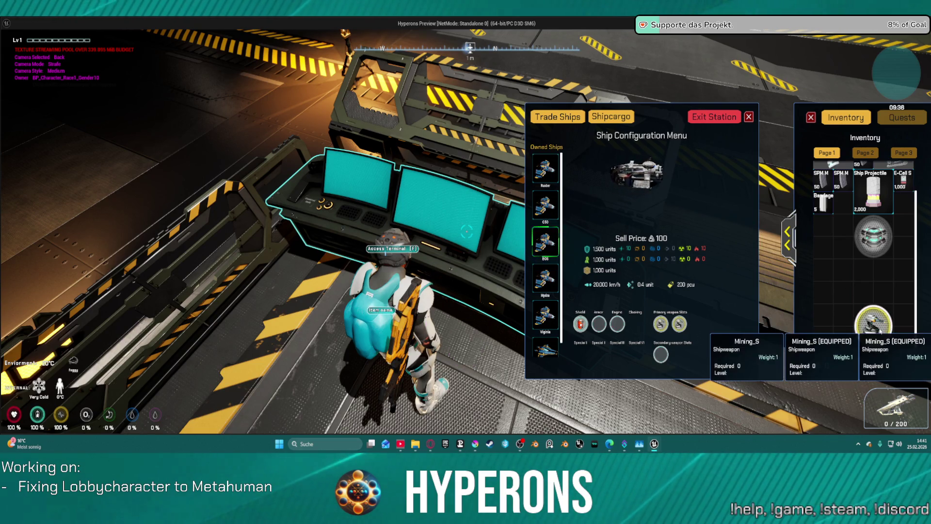
pyautogui.moveTo(888, 334)
pyautogui.mouseDown()
pyautogui.moveTo(811, 304)
pyautogui.moveTo(833, 246)
pyautogui.mouseUp()
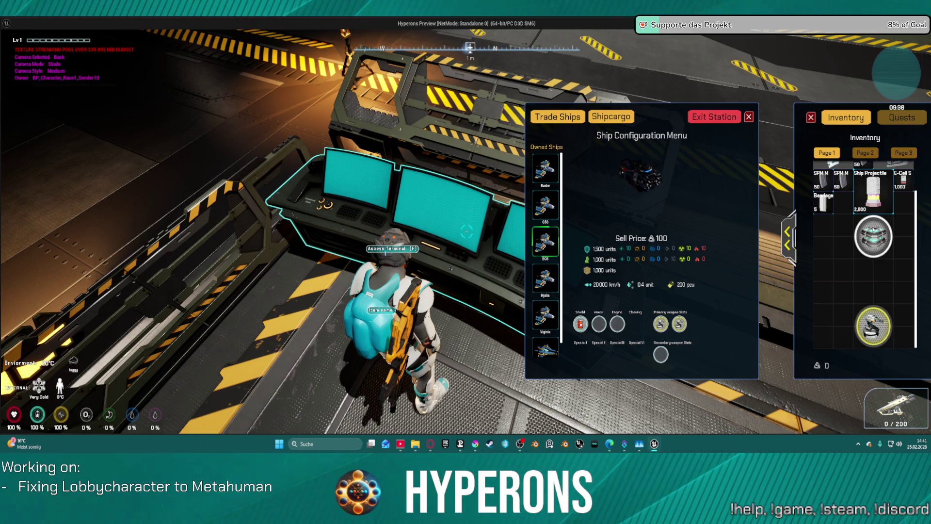
pyautogui.doubleClick(873, 230)
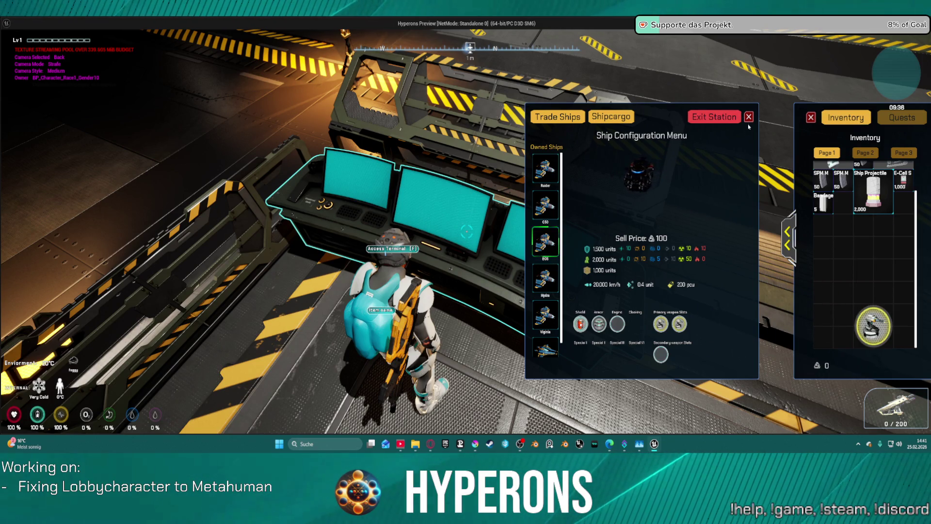
pyautogui.click(749, 117)
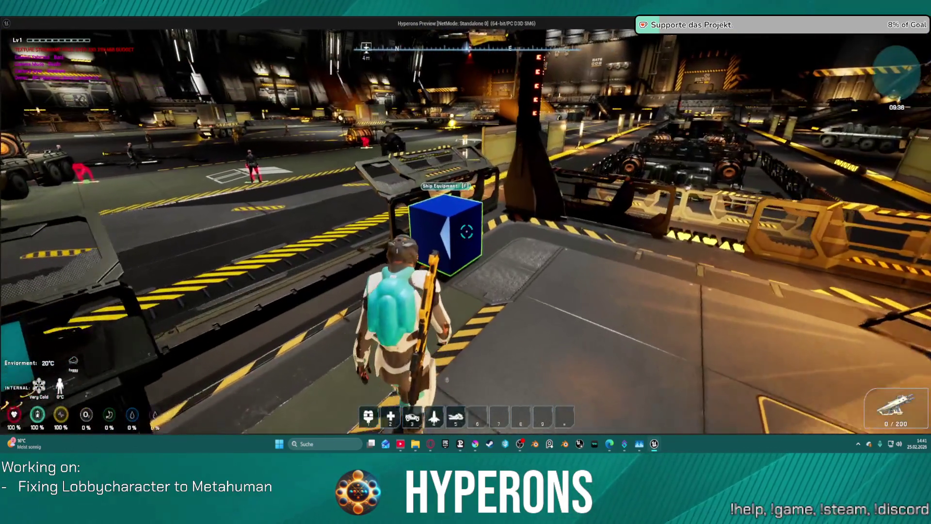
# - Take one more canister from the ship equipment container into the inventory
pyautogui.press('f')
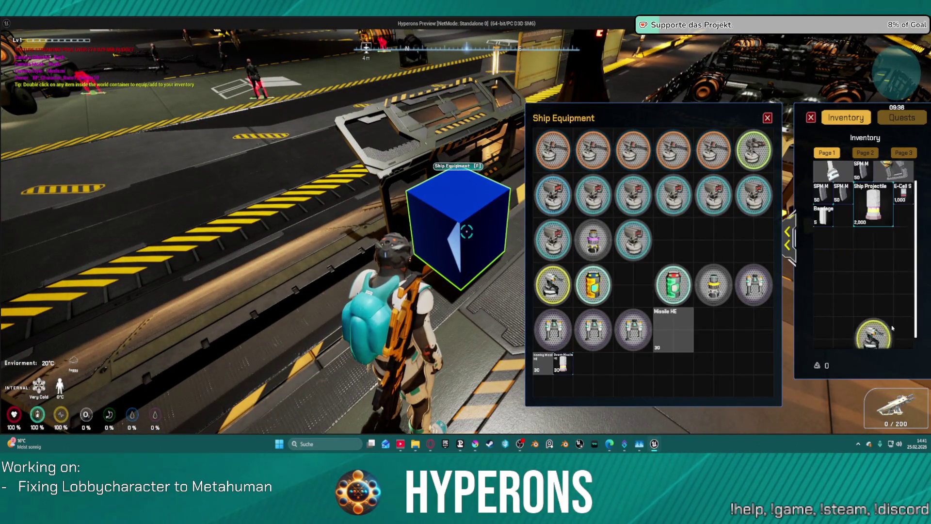
pyautogui.scroll(-1, 892, 329)
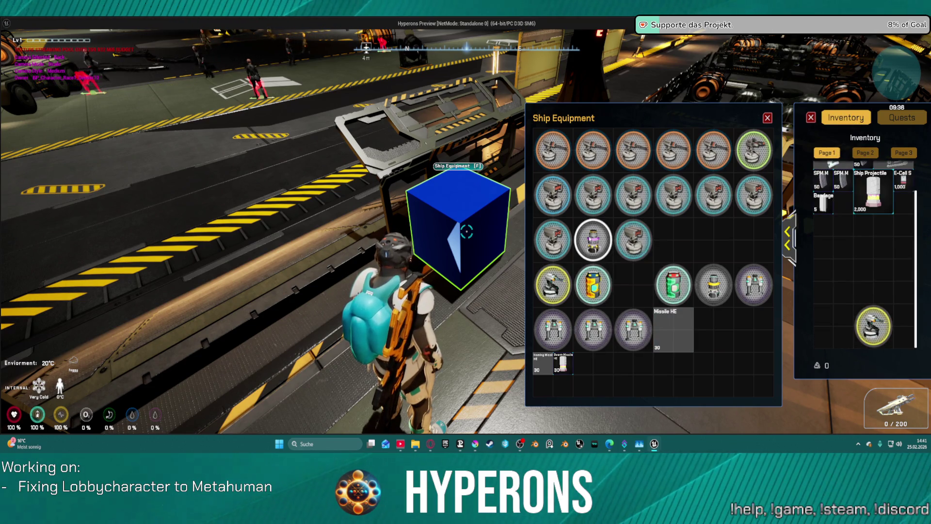
pyautogui.doubleClick(592, 239)
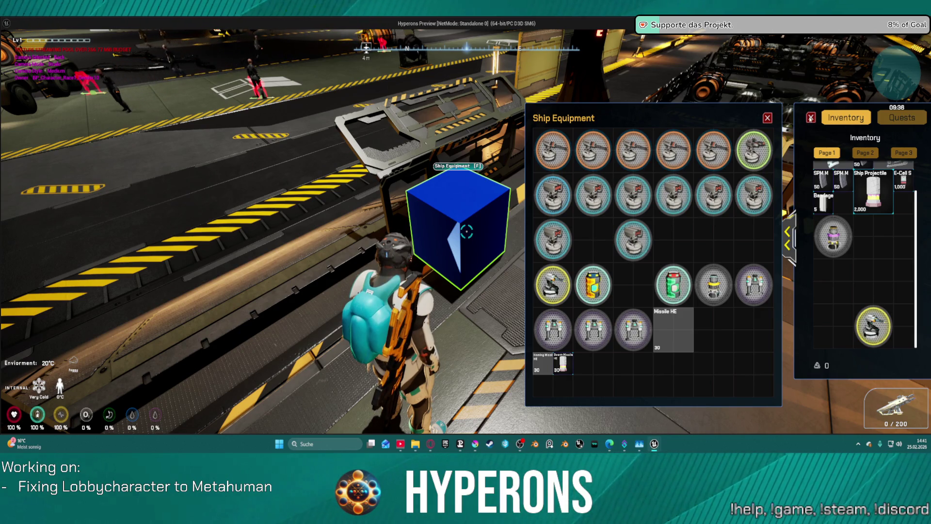
pyautogui.click(768, 118)
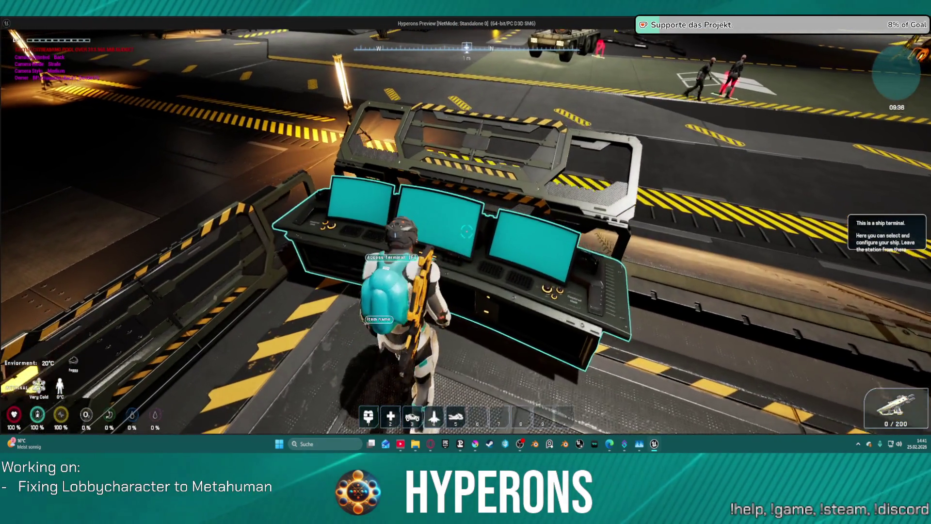
# - Fit the purple canister into the EOS ship's Engine slot, then view the CS0 ship
pyautogui.press('f')
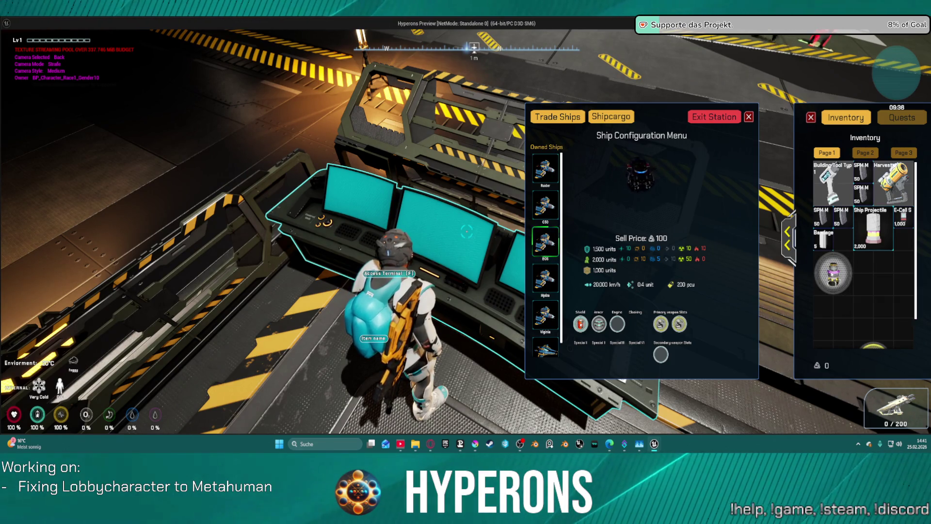
pyautogui.moveTo(833, 273)
pyautogui.mouseDown()
pyautogui.moveTo(615, 320)
pyautogui.moveTo(626, 316)
pyautogui.mouseUp()
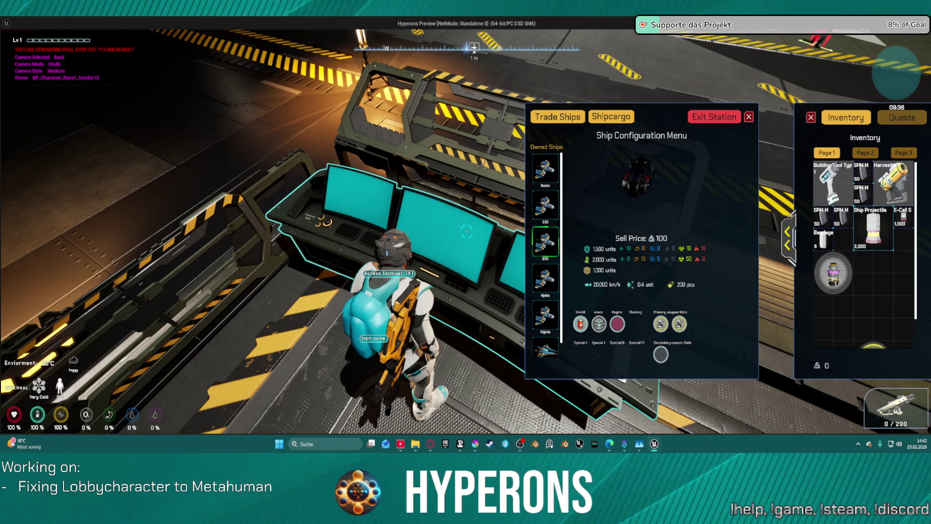
pyautogui.moveTo(846, 276)
pyautogui.mouseDown()
pyautogui.moveTo(684, 292)
pyautogui.moveTo(614, 334)
pyautogui.moveTo(612, 324)
pyautogui.moveTo(625, 322)
pyautogui.mouseUp()
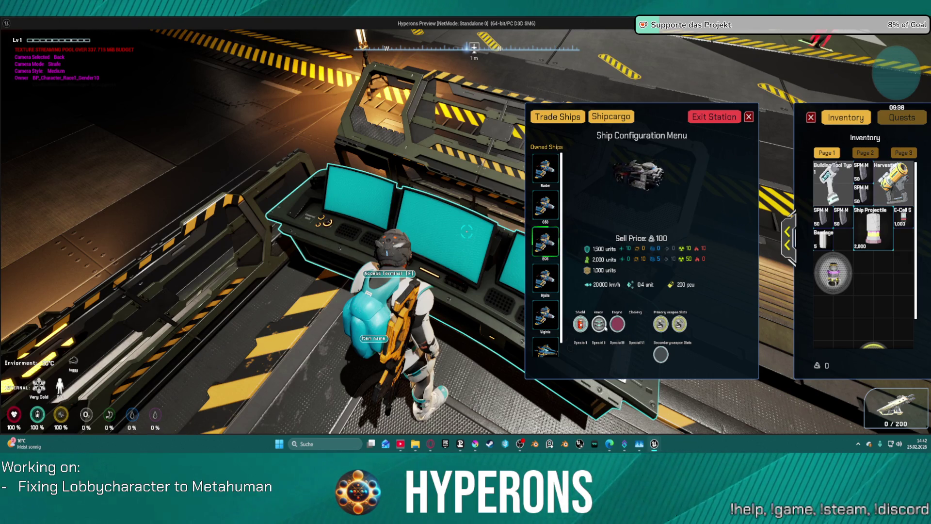
pyautogui.click(552, 208)
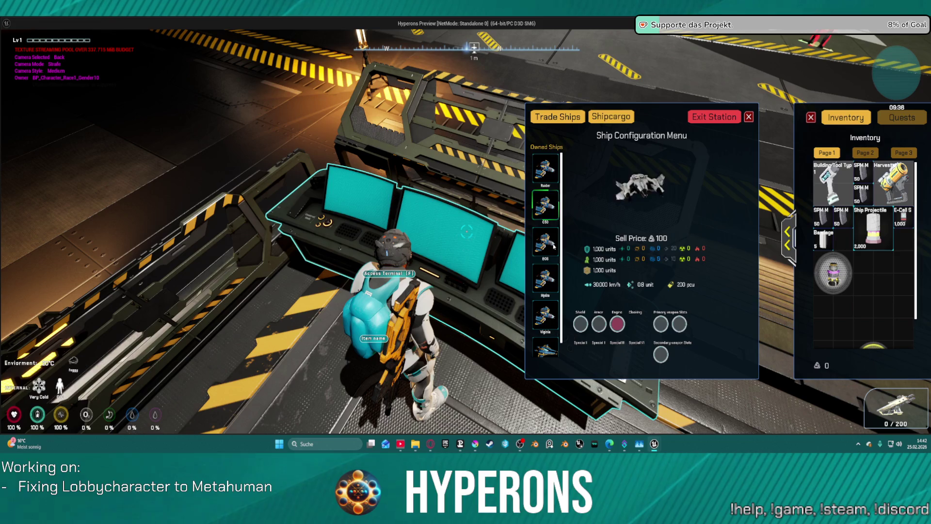